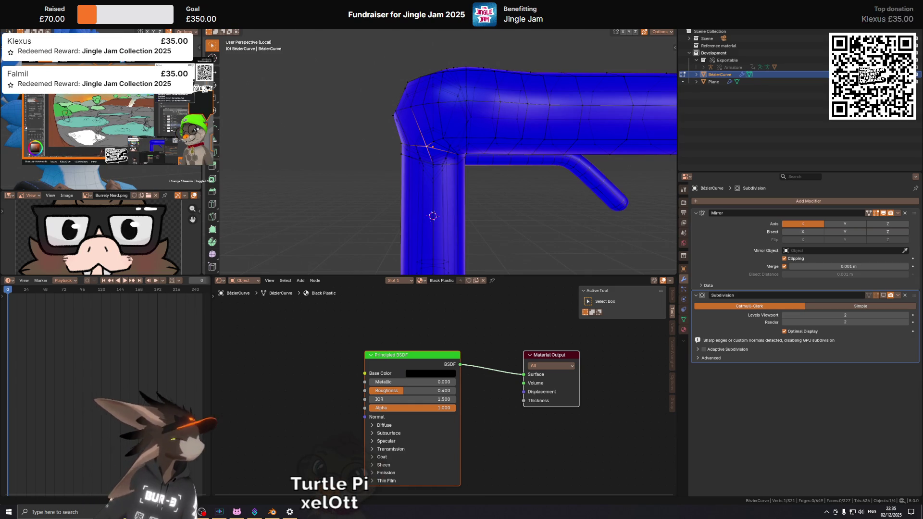
# Step: From front orthographic view, vertex-slide the elbow vertex along its edge to tighten the corner
pyautogui.moveTo(432, 133)
pyautogui.mouseDown(button='middle')
pyautogui.moveTo(481, 163)
pyautogui.moveTo(447, 171)
pyautogui.moveTo(468, 171)
pyautogui.mouseUp(button='middle')
pyautogui.press('Tab')
pyautogui.scroll(3, 448, 171)
pyautogui.press('KP_1')
pyautogui.scroll(2, 468, 170)
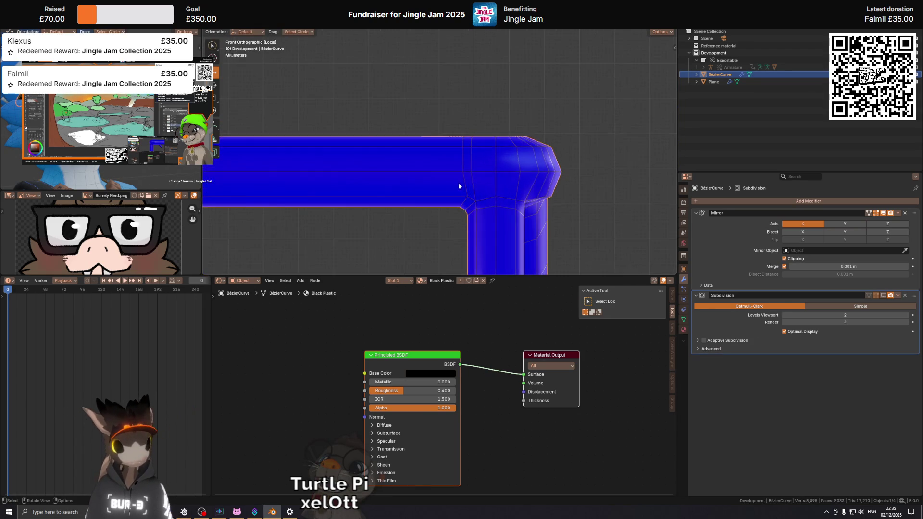
pyautogui.press('Tab')
pyautogui.scroll(1, 467, 188)
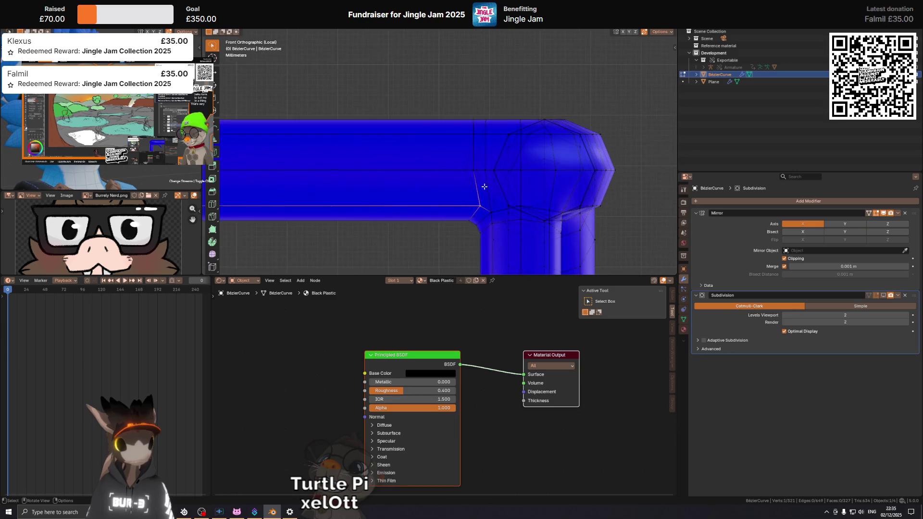
pyautogui.scroll(1, 474, 197)
pyautogui.hotkey('shift', 'v')
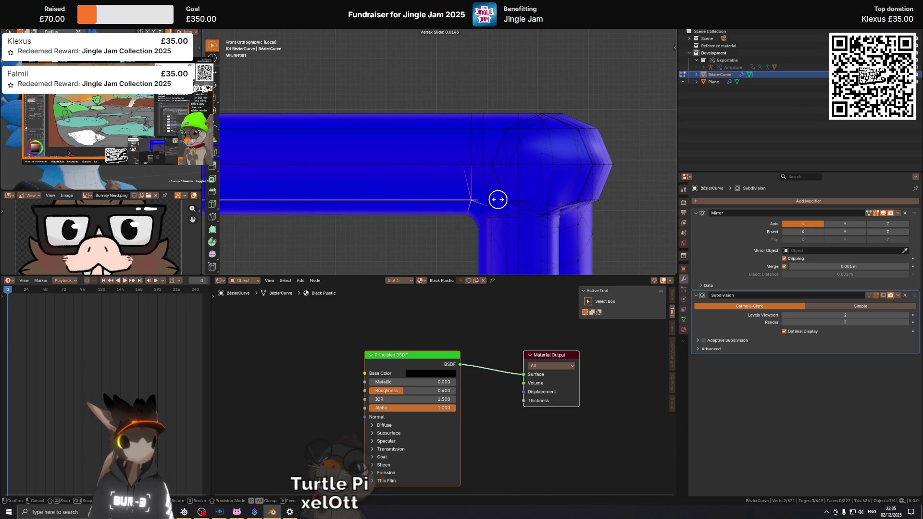
pyautogui.click(498, 200)
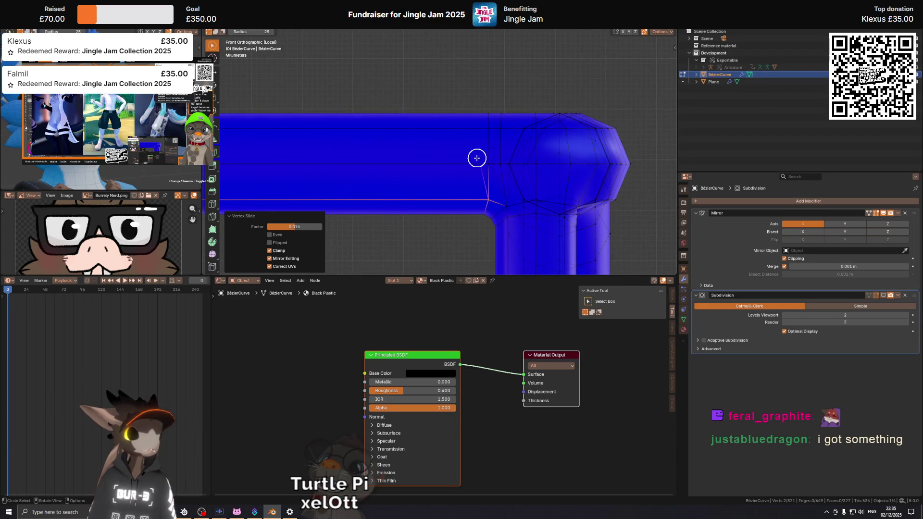
pyautogui.moveTo(472, 159)
pyautogui.mouseDown(button='middle')
pyautogui.moveTo(497, 162)
pyautogui.moveTo(382, 154)
pyautogui.moveTo(419, 170)
pyautogui.mouseUp(button='middle')
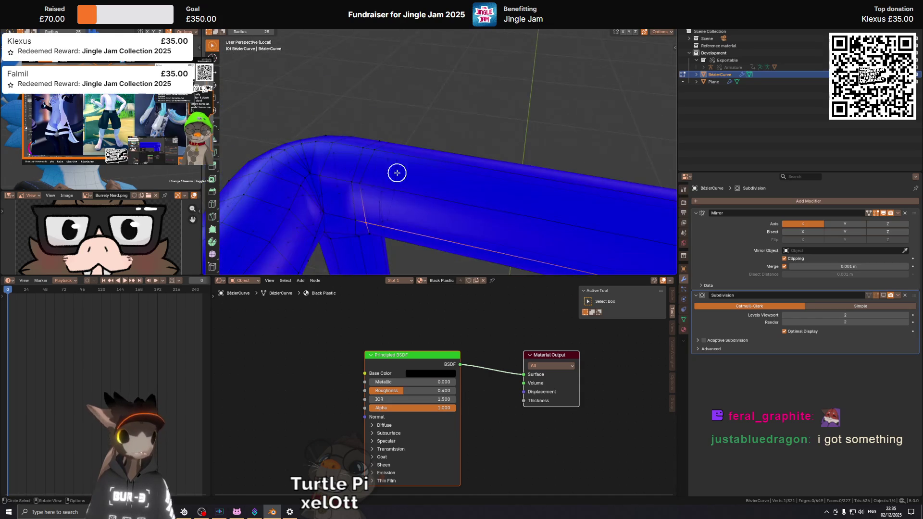
# Step: Slide another elbow vertex along its edge with GG and confirm its position
pyautogui.moveTo(373, 206)
pyautogui.mouseDown(button='middle')
pyautogui.moveTo(406, 173)
pyautogui.moveTo(435, 185)
pyautogui.moveTo(412, 154)
pyautogui.moveTo(442, 190)
pyautogui.mouseUp(button='middle')
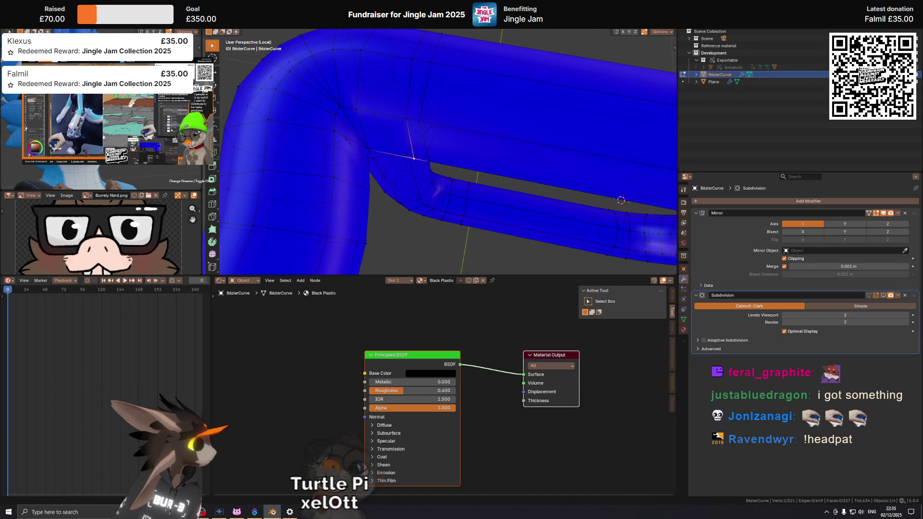
pyautogui.press('g')
pyautogui.moveTo(442, 191)
pyautogui.mouseDown(button='middle')
pyautogui.moveTo(425, 175)
pyautogui.moveTo(465, 134)
pyautogui.mouseUp(button='middle')
pyautogui.press('g')
pyautogui.press('g')
pyautogui.press('g')
pyautogui.click(449, 133)
# Step: Nudge the elbow edge path and the pipe-joint loop slightly along the X axis
pyautogui.moveTo(454, 132)
pyautogui.mouseDown(button='middle')
pyautogui.moveTo(570, 90)
pyautogui.moveTo(427, 174)
pyautogui.moveTo(443, 179)
pyautogui.mouseUp(button='middle')
pyautogui.keyDown('ctrl'); pyautogui.click(427, 173); pyautogui.keyUp('ctrl')
pyautogui.press('g')
pyautogui.press('x')
pyautogui.click(443, 247)
pyautogui.moveTo(443, 247)
pyautogui.mouseDown(button='middle')
pyautogui.moveTo(480, 159)
pyautogui.moveTo(439, 183)
pyautogui.moveTo(433, 159)
pyautogui.moveTo(433, 186)
pyautogui.moveTo(454, 186)
pyautogui.moveTo(443, 161)
pyautogui.moveTo(465, 150)
pyautogui.moveTo(459, 121)
pyautogui.mouseUp(button='middle')
pyautogui.click(440, 174)
pyautogui.press('g')
pyautogui.press('x')
pyautogui.click(435, 186)
pyautogui.press('g')
pyautogui.press('x')
pyautogui.click(444, 161)
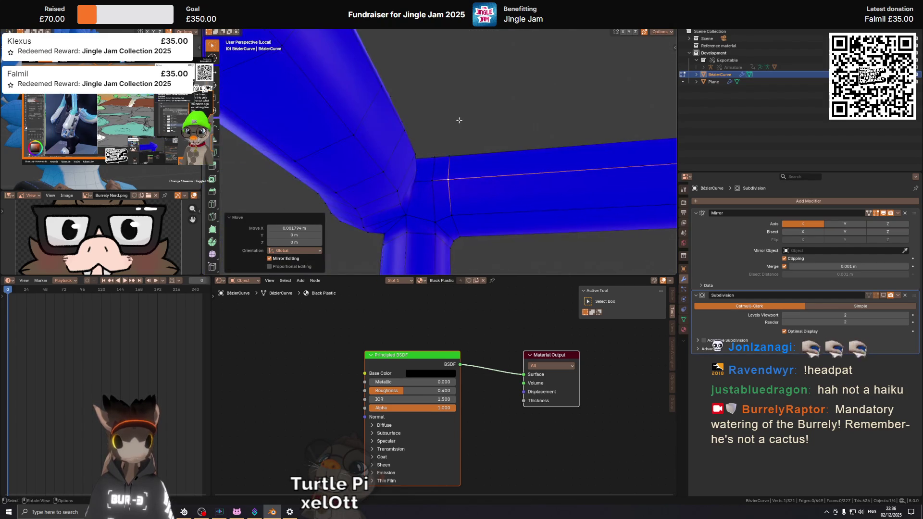
# Step: Save Nerd Glasses.blend after inspecting the whole frame and its corner
pyautogui.moveTo(453, 205)
pyautogui.mouseDown(button='middle')
pyautogui.moveTo(335, 232)
pyautogui.moveTo(495, 179)
pyautogui.moveTo(354, 231)
pyautogui.moveTo(476, 169)
pyautogui.moveTo(513, 168)
pyautogui.mouseUp(button='middle')
pyautogui.moveTo(455, 117)
pyautogui.mouseDown(button='middle')
pyautogui.moveTo(434, 160)
pyautogui.moveTo(352, 136)
pyautogui.mouseUp(button='middle')
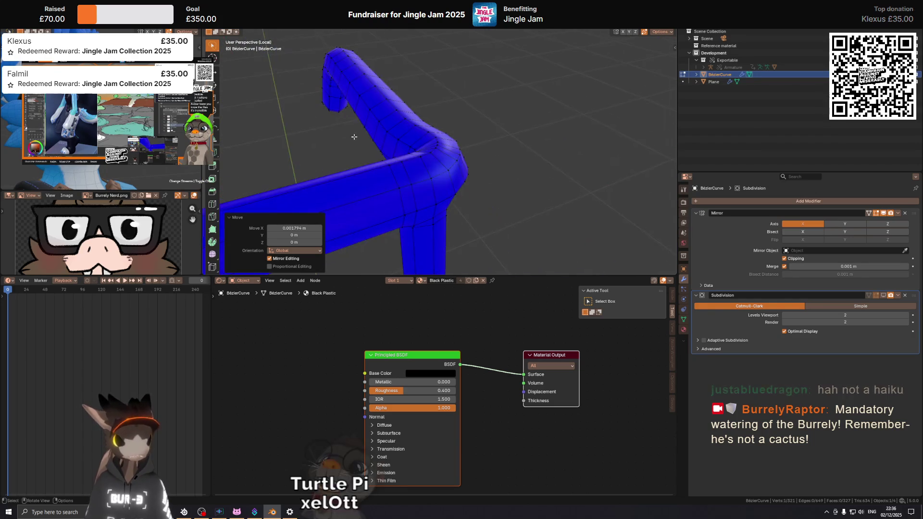
pyautogui.moveTo(440, 179)
pyautogui.mouseDown(button='middle')
pyautogui.moveTo(484, 125)
pyautogui.moveTo(630, 158)
pyautogui.moveTo(475, 145)
pyautogui.mouseUp(button='middle')
pyautogui.hotkey('ctrl', 's')
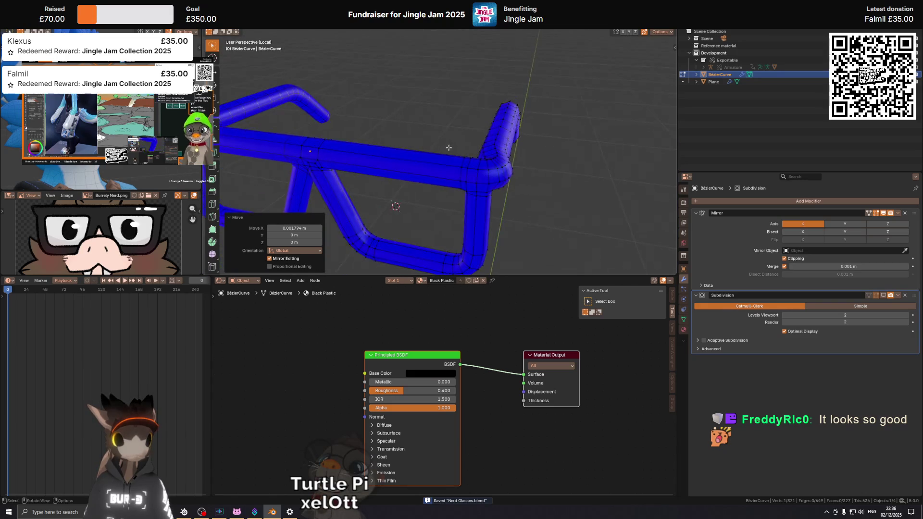
pyautogui.moveTo(475, 145); pyautogui.dragTo(465, 150, button='middle')
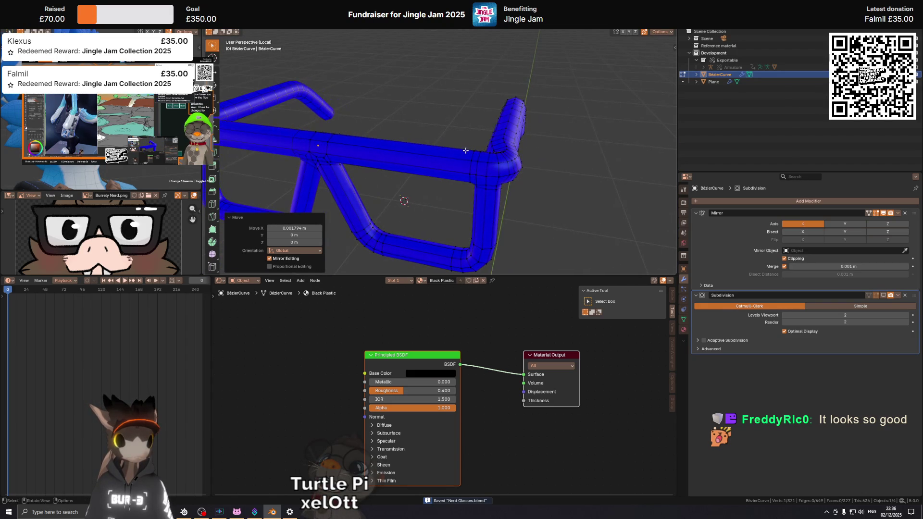
pyautogui.scroll(1, 467, 158)
pyautogui.scroll(1, 462, 163)
pyautogui.scroll(2, 447, 173)
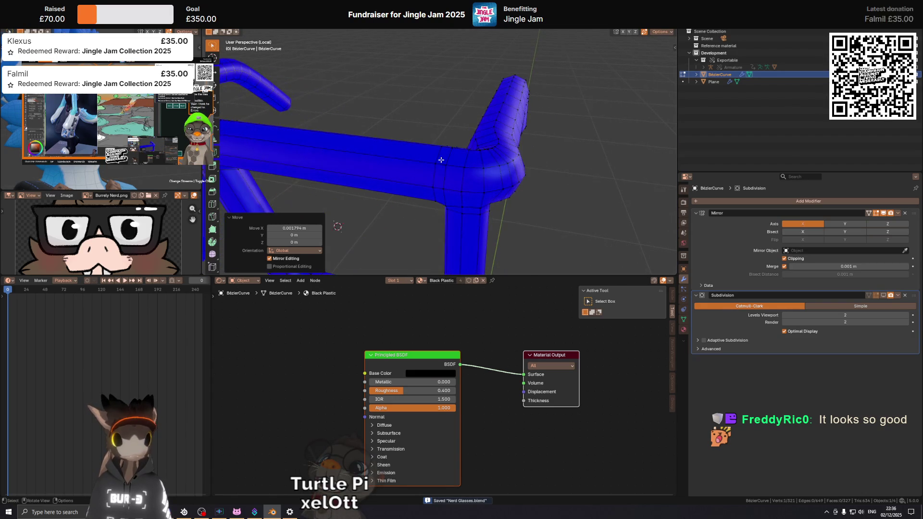
pyautogui.scroll(1, 430, 186)
pyautogui.moveTo(430, 185); pyautogui.dragTo(274, 192, button='middle')
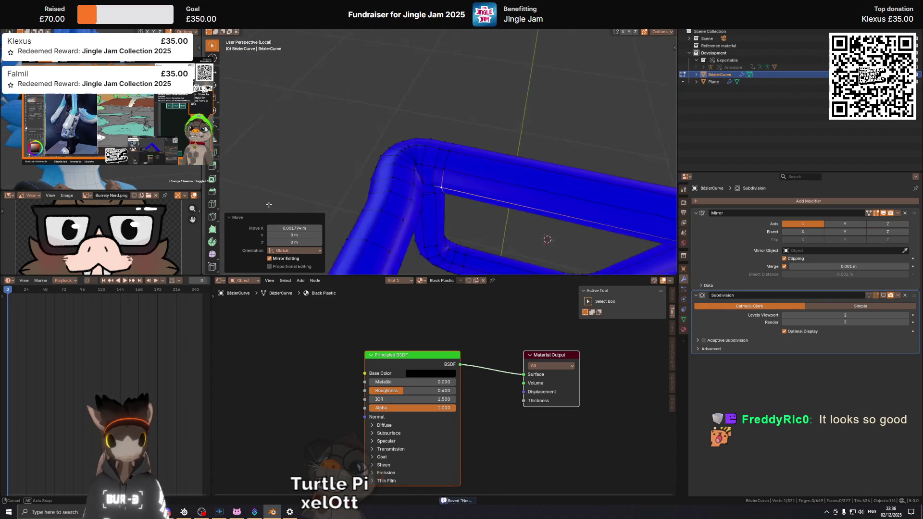
pyautogui.moveTo(274, 192)
pyautogui.mouseDown(button='middle')
pyautogui.moveTo(367, 225)
pyautogui.moveTo(469, 193)
pyautogui.moveTo(374, 158)
pyautogui.moveTo(381, 140)
pyautogui.moveTo(410, 157)
pyautogui.moveTo(469, 149)
pyautogui.mouseUp(button='middle')
# Step: Vertex-slide two more corner vertices fully along their edges
pyautogui.press('g')
pyautogui.press('g')
pyautogui.click(382, 141)
pyautogui.click(410, 158)
pyautogui.press('g')
pyautogui.press('g')
pyautogui.click(415, 155)
# Step: Preview the black shaded frame in object mode, then return to mesh editing
pyautogui.press('Tab')
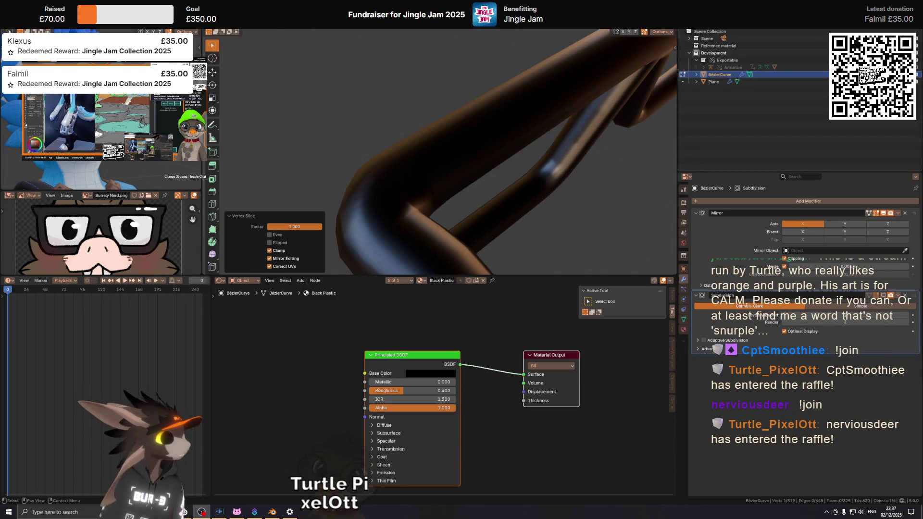
pyautogui.moveTo(592, 80); pyautogui.dragTo(619, 60, button='middle')
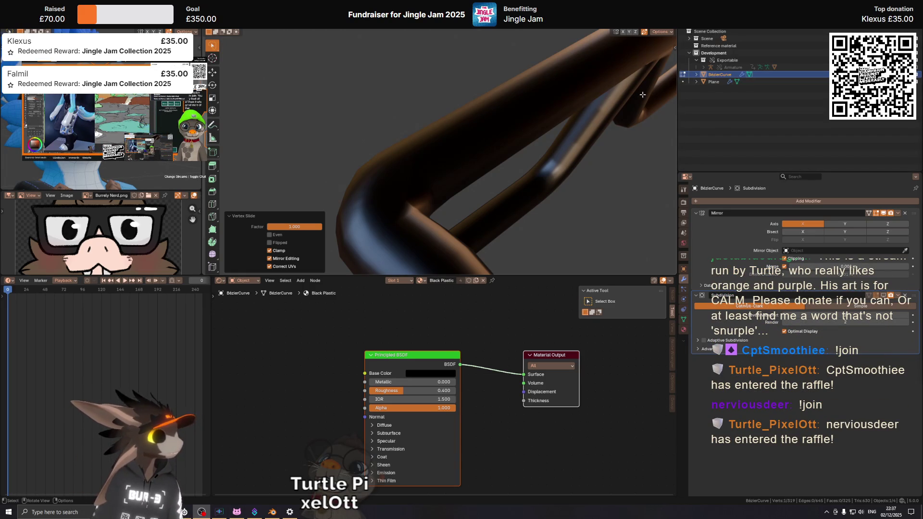
pyautogui.scroll(-3, 633, 90)
pyautogui.moveTo(546, 91); pyautogui.dragTo(491, 144, button='middle')
pyautogui.hotkey('shift', 'alt', 'z')
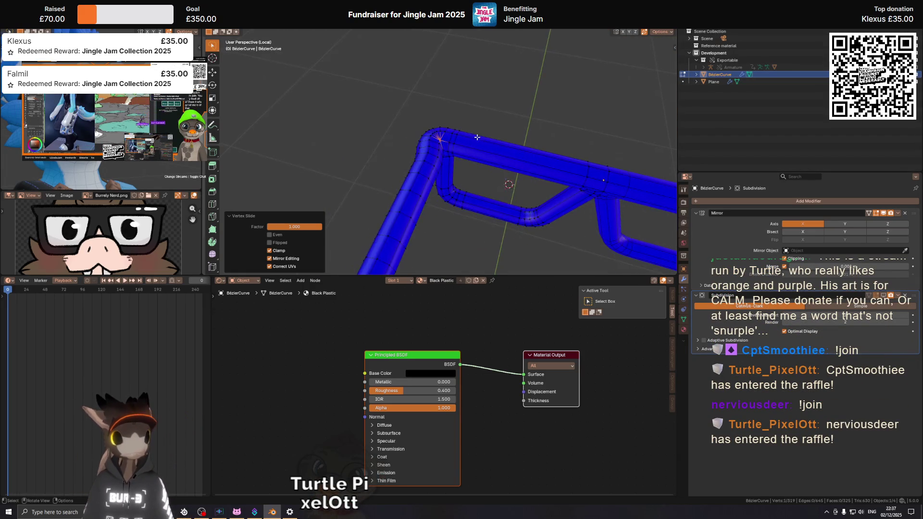
pyautogui.scroll(4, 440, 141)
pyautogui.moveTo(440, 141); pyautogui.dragTo(507, 141, button='middle')
pyautogui.hotkey('shift', 'alt', 'z')
pyautogui.hotkey('shift', 'alt', 'z')
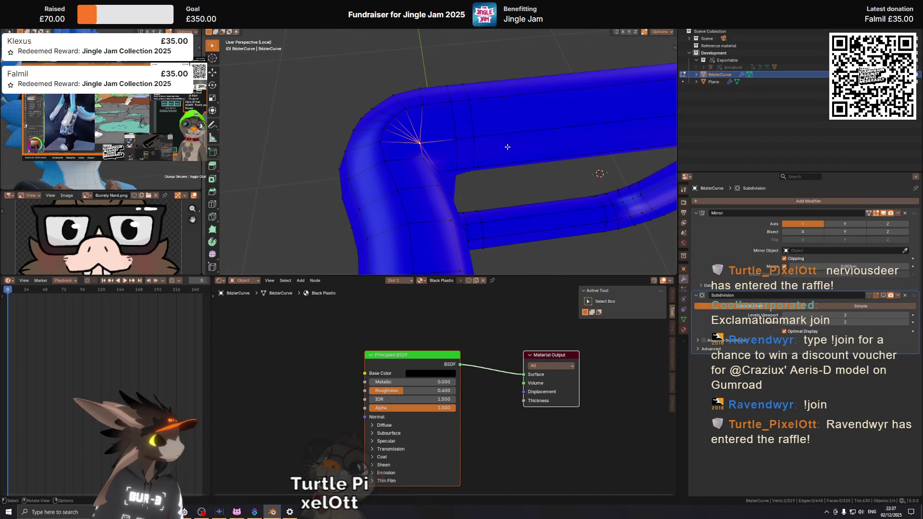
pyautogui.moveTo(595, 163); pyautogui.dragTo(552, 154, button='middle')
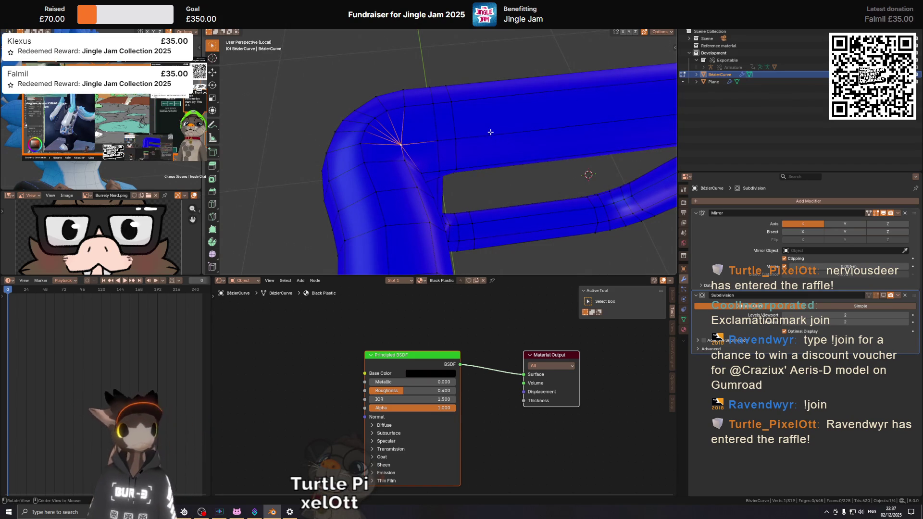
pyautogui.moveTo(462, 125); pyautogui.dragTo(492, 133, button='middle')
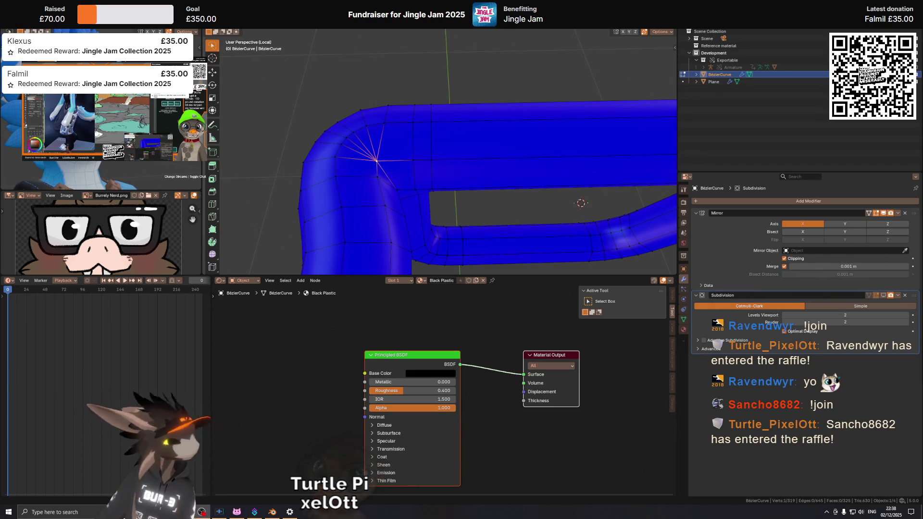
pyautogui.moveTo(505, 181)
pyautogui.mouseDown(button='middle')
pyautogui.moveTo(423, 155)
pyautogui.moveTo(431, 148)
pyautogui.mouseUp(button='middle')
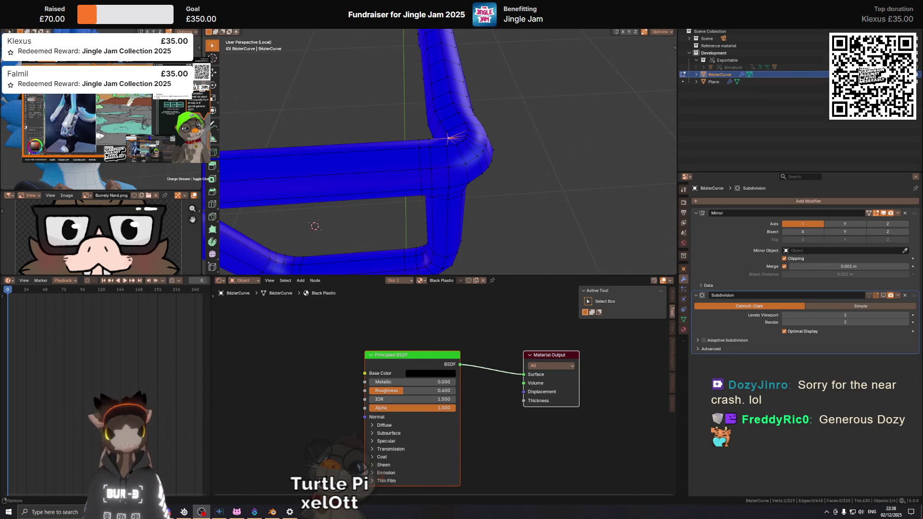
pyautogui.moveTo(450, 31)
pyautogui.mouseDown(button='middle')
pyautogui.moveTo(635, 105)
pyautogui.moveTo(399, 146)
pyautogui.moveTo(431, 168)
pyautogui.mouseUp(button='middle')
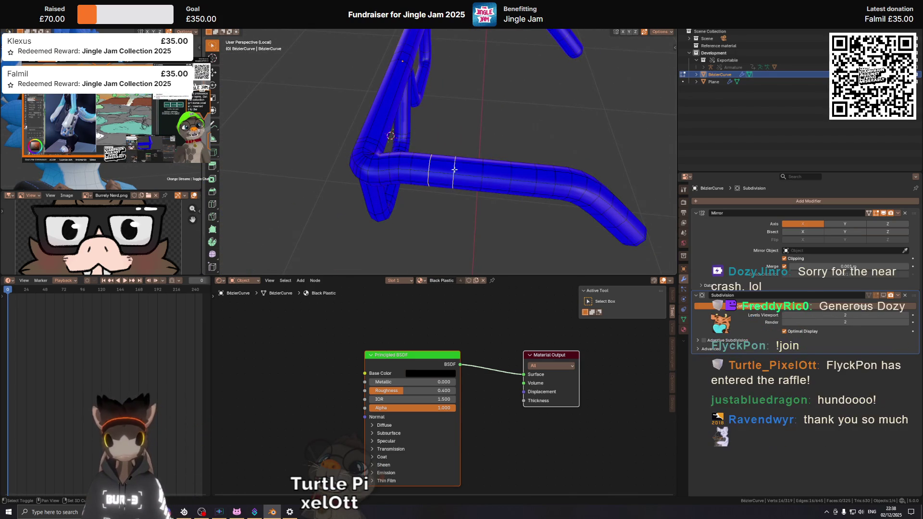
# Step: Dissolve the extra edge loops along the temple arm
pyautogui.keyDown('alt'); pyautogui.keyDown('shift'); pyautogui.click(454, 171); pyautogui.keyUp('shift'); pyautogui.keyUp('alt')
pyautogui.keyDown('alt'); pyautogui.keyDown('shift'); pyautogui.click(510, 175); pyautogui.keyUp('shift'); pyautogui.keyUp('alt')
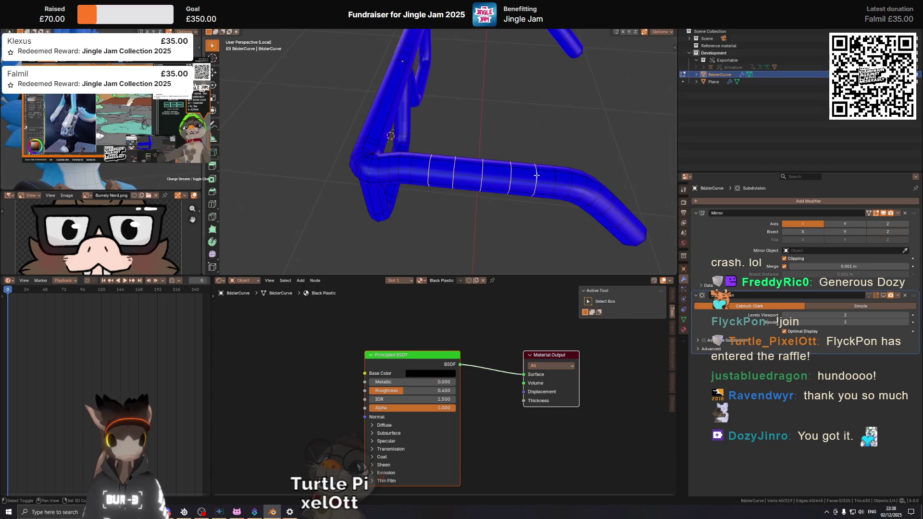
pyautogui.hotkey('ctrl', 'x')
pyautogui.moveTo(536, 175)
pyautogui.mouseDown(button='middle')
pyautogui.moveTo(470, 126)
pyautogui.moveTo(512, 152)
pyautogui.moveTo(568, 126)
pyautogui.moveTo(437, 109)
pyautogui.mouseUp(button='middle')
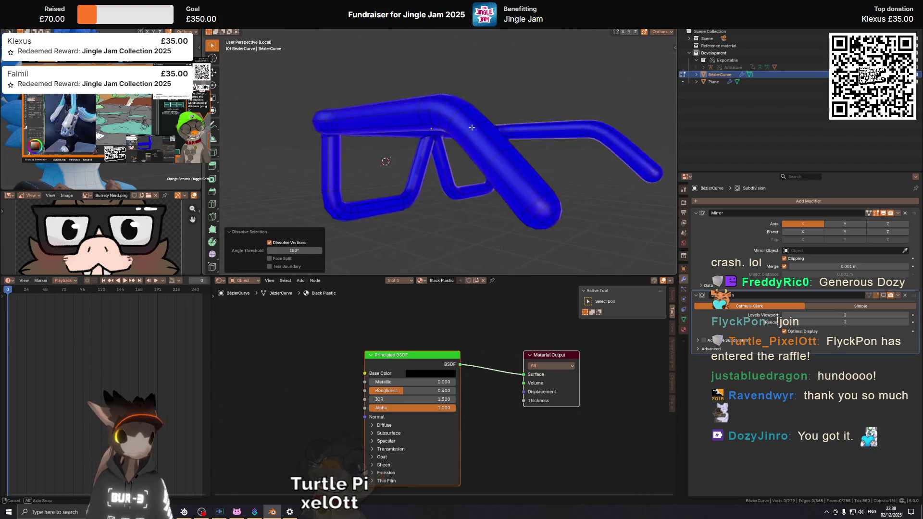
pyautogui.scroll(-3, 568, 126)
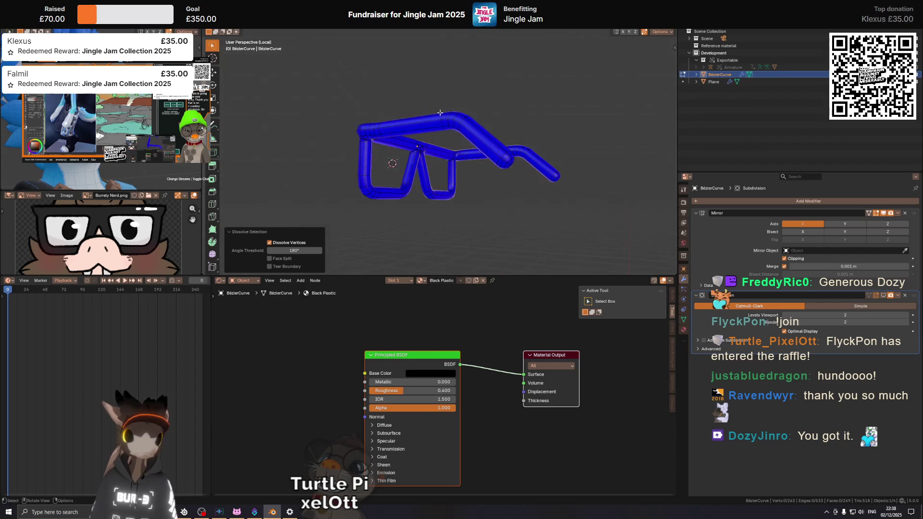
pyautogui.scroll(3, 507, 154)
pyautogui.scroll(4, 504, 154)
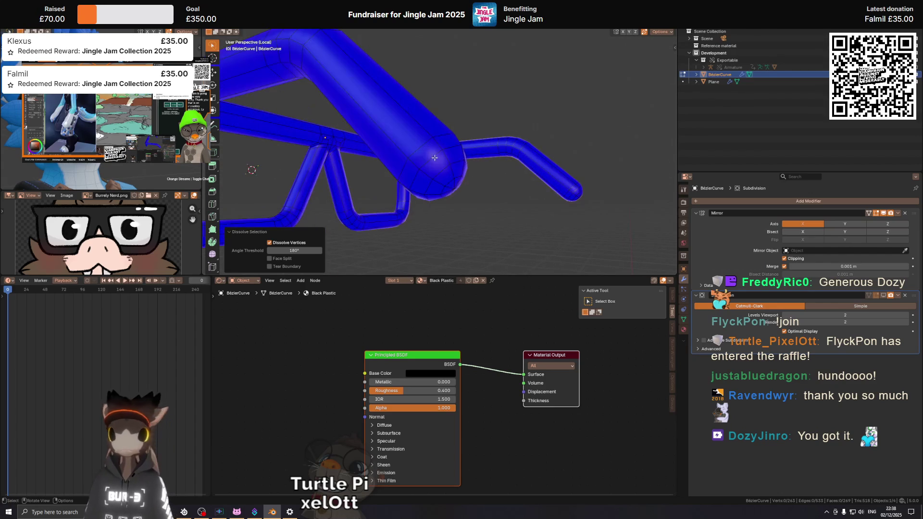
# Step: Dissolve an edge loop on the arm's end cap and select the next cap loop
pyautogui.moveTo(462, 152)
pyautogui.mouseDown(button='middle')
pyautogui.moveTo(449, 150)
pyautogui.moveTo(452, 173)
pyautogui.mouseUp(button='middle')
pyautogui.keyDown('alt'); pyautogui.click(452, 177); pyautogui.keyUp('alt')
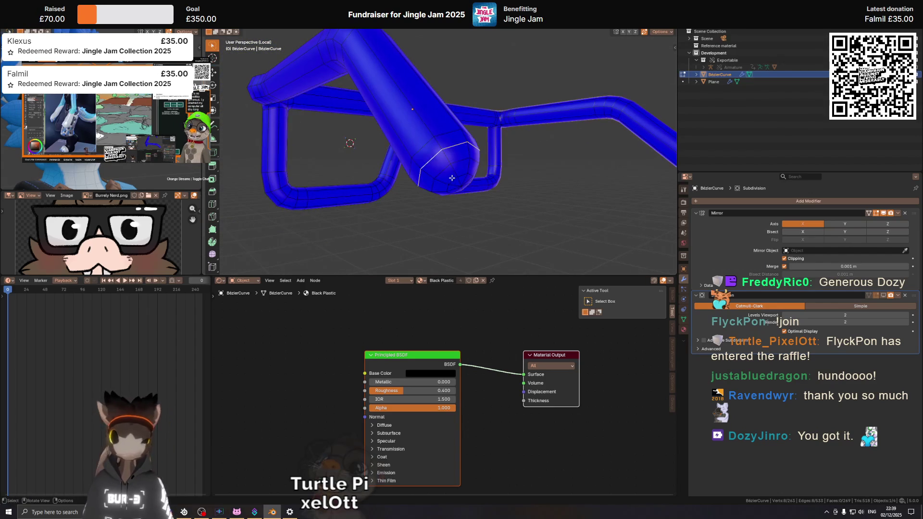
pyautogui.hotkey('ctrl', 'x')
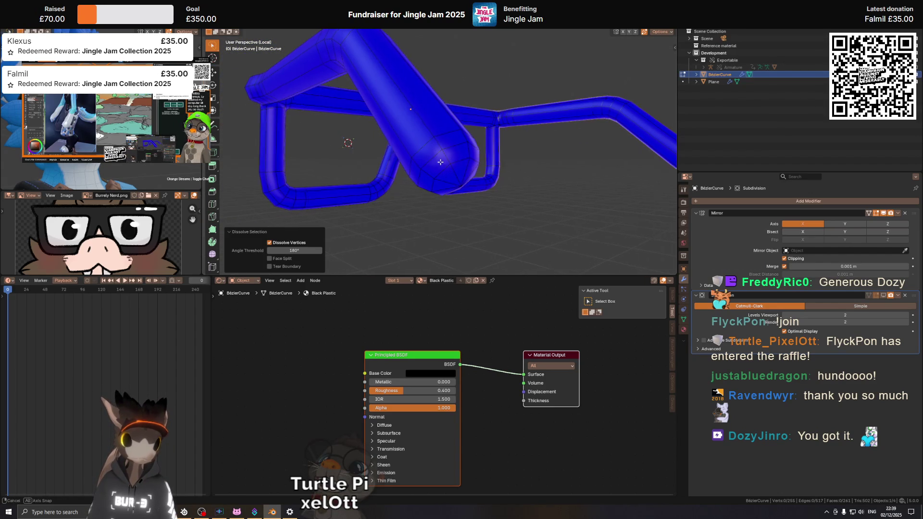
pyautogui.moveTo(441, 168)
pyautogui.mouseDown(button='middle')
pyautogui.moveTo(463, 163)
pyautogui.moveTo(457, 154)
pyautogui.mouseUp(button='middle')
pyautogui.keyDown('alt'); pyautogui.click(463, 163); pyautogui.keyUp('alt')
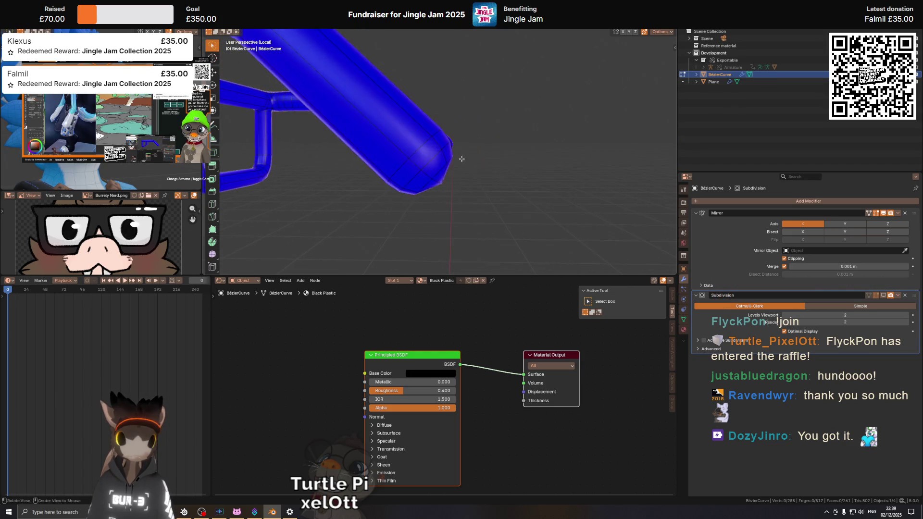
# Step: Isolate the frame in local view, check its shading, and dissolve the remaining cap loop
pyautogui.press('Tab')
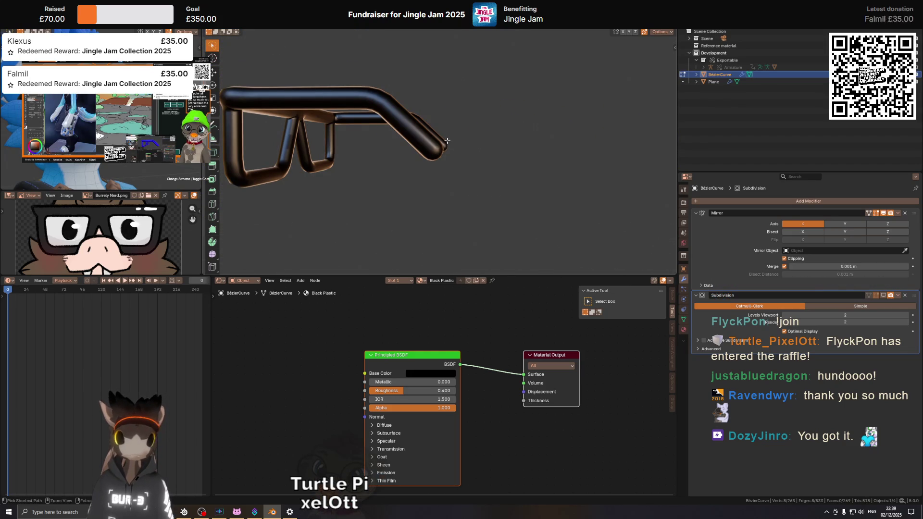
pyautogui.press('KP_Divide')
pyautogui.moveTo(446, 142); pyautogui.dragTo(434, 139, button='middle')
pyautogui.press('Tab')
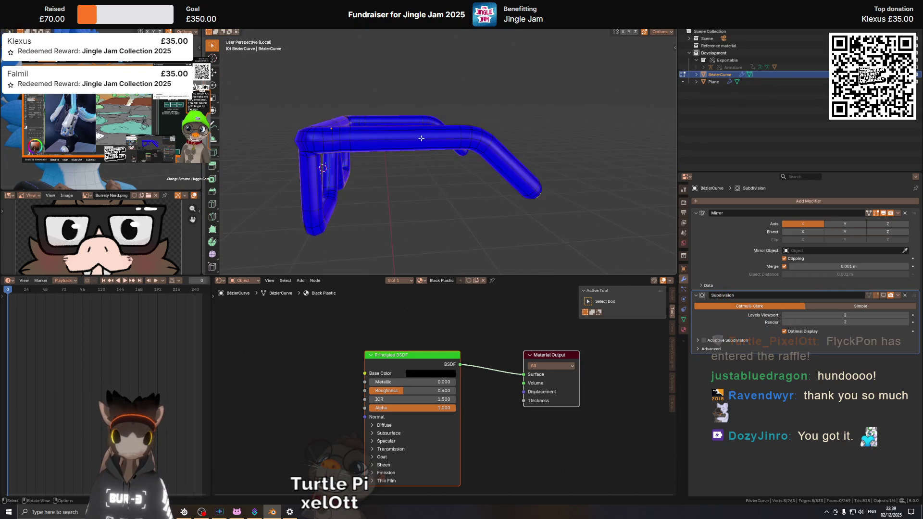
pyautogui.scroll(4, 359, 132)
pyautogui.moveTo(358, 133)
pyautogui.mouseDown(button='middle')
pyautogui.moveTo(412, 194)
pyautogui.moveTo(437, 150)
pyautogui.mouseUp(button='middle')
pyautogui.hotkey('ctrl', 'x')
# Step: From the top orthographic view, dissolve the corner-bend edge loop and undo it
pyautogui.press('KP_5')
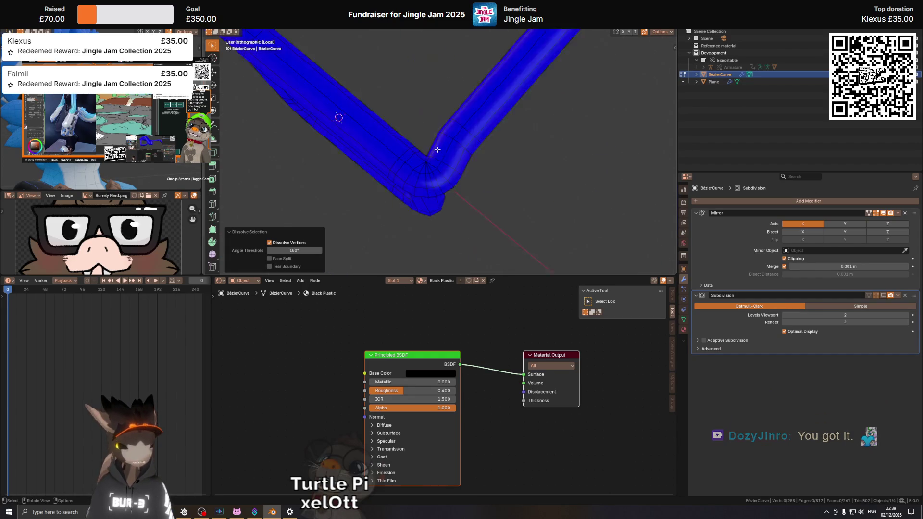
pyautogui.press('KP_7')
pyautogui.scroll(1, 438, 150)
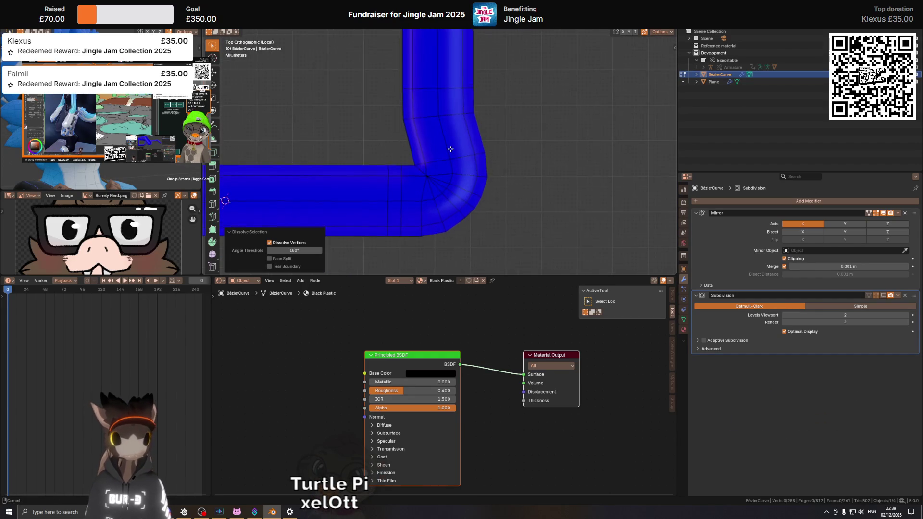
pyautogui.scroll(1, 449, 148)
pyautogui.keyDown('ctrl'); pyautogui.click(473, 159); pyautogui.keyUp('ctrl')
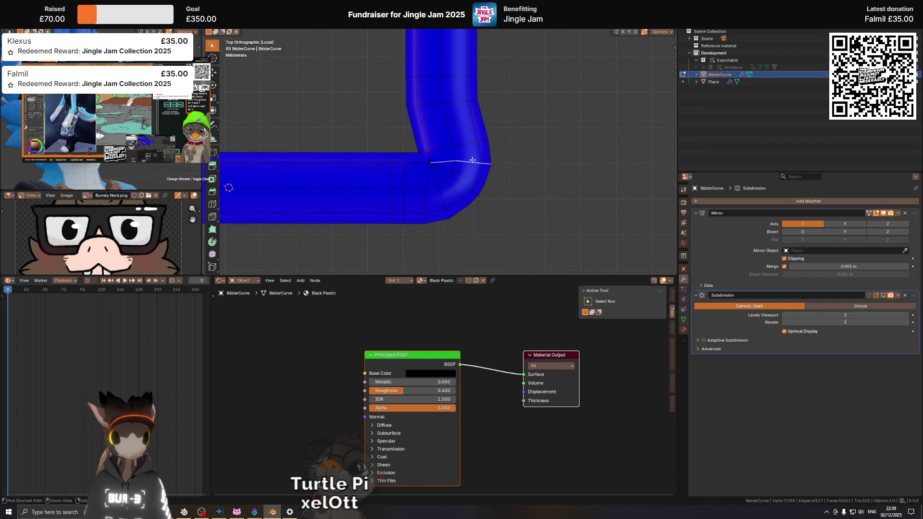
pyautogui.hotkey('ctrl', 'x')
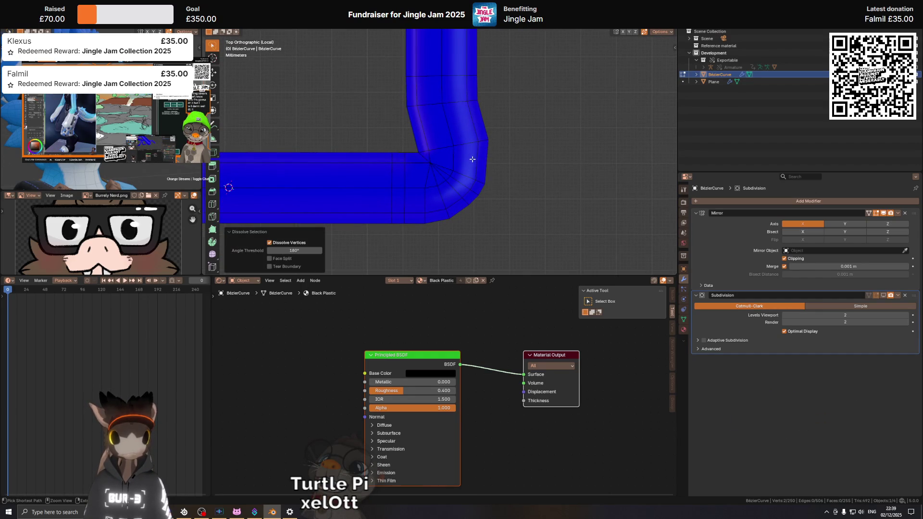
pyautogui.hotkey('ctrl', 'z')
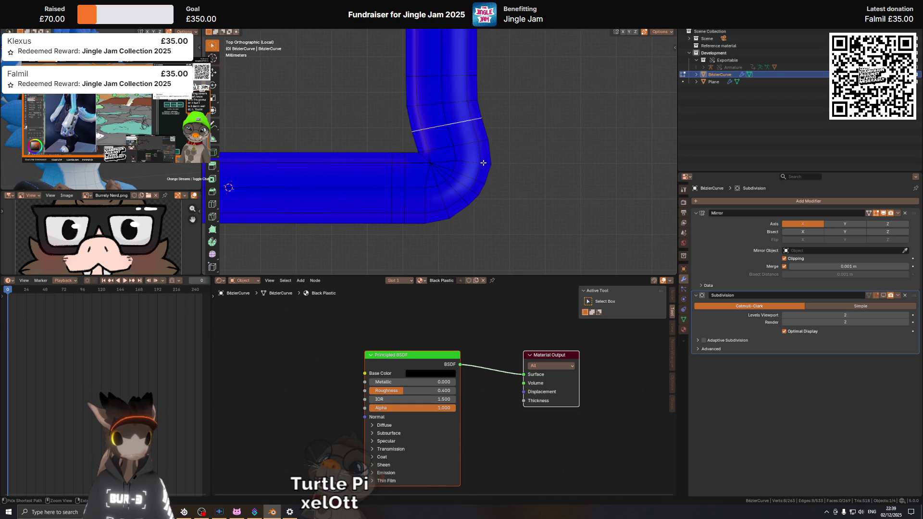
pyautogui.moveTo(483, 162); pyautogui.dragTo(468, 138, button='middle')
pyautogui.press('KP_7')
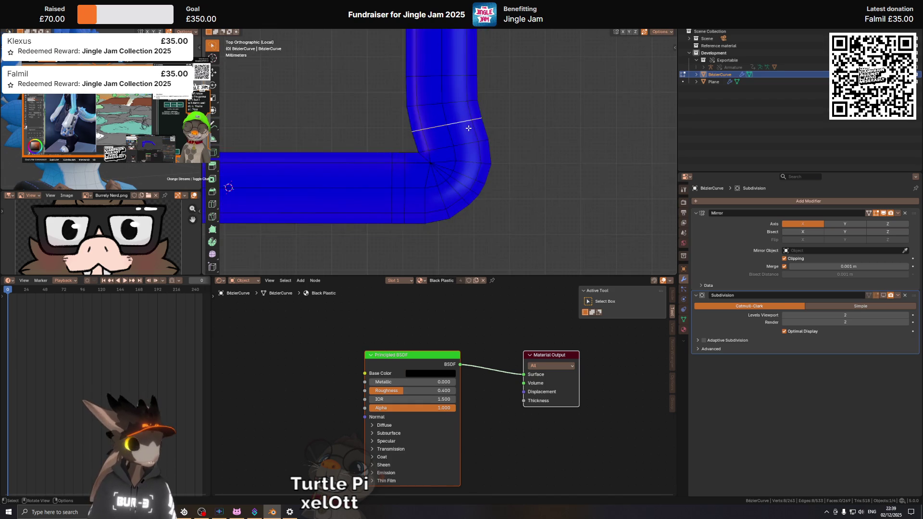
pyautogui.scroll(-3, 351, 119)
# Step: Select the edge loop beside the top corner and switch to the front view
pyautogui.keyDown('shift'); pyautogui.moveTo(377, 137); pyautogui.dragTo(532, 132, button='middle'); pyautogui.keyUp('shift')
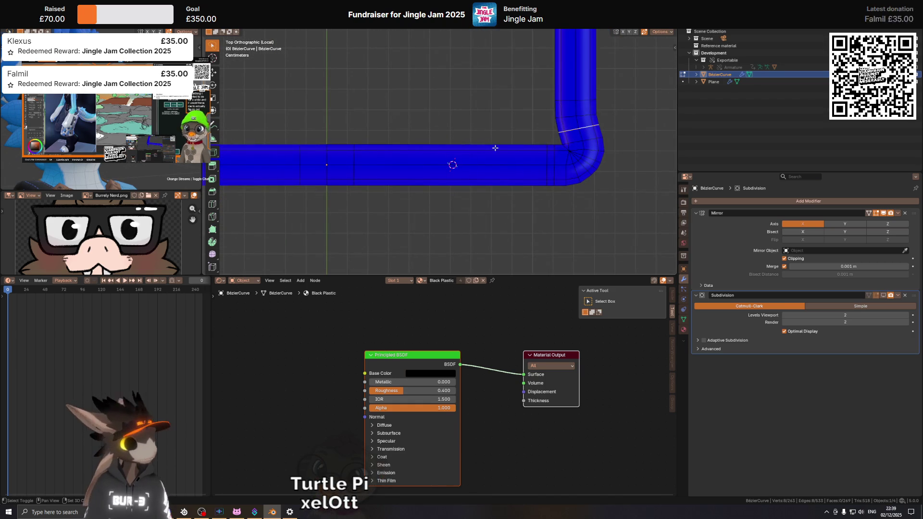
pyautogui.moveTo(350, 171)
pyautogui.keyDown('shift'); pyautogui.mouseDown(button='middle')
pyautogui.moveTo(468, 137)
pyautogui.moveTo(500, 151)
pyautogui.moveTo(560, 149)
pyautogui.mouseUp(button='middle'); pyautogui.keyUp('shift')
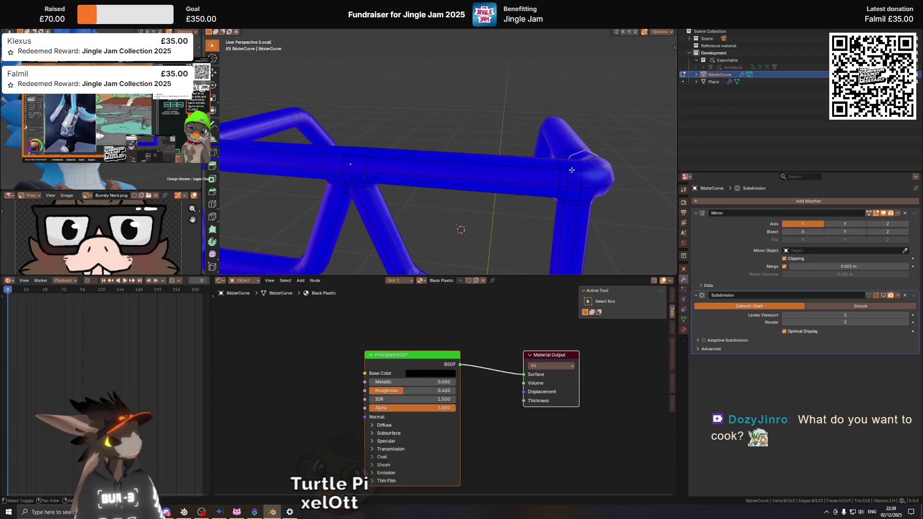
pyautogui.moveTo(571, 171); pyautogui.dragTo(563, 173, button='middle')
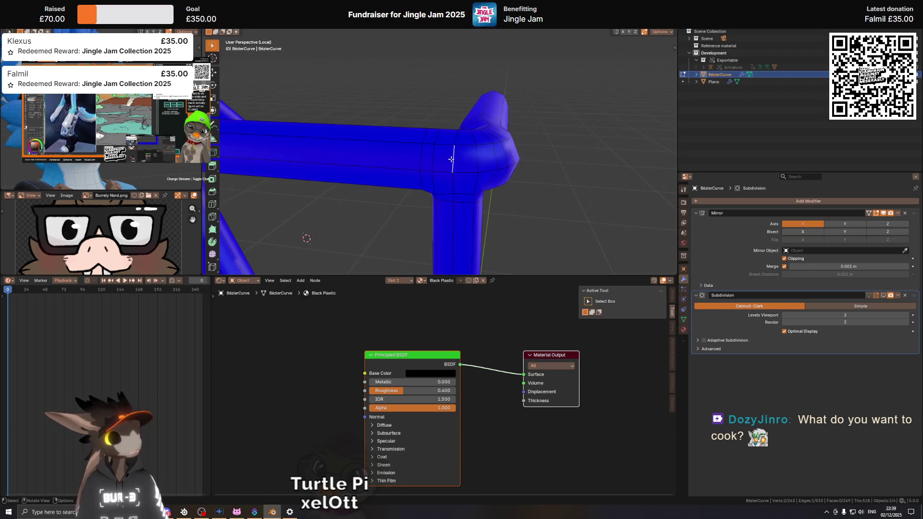
pyautogui.moveTo(394, 140); pyautogui.dragTo(395, 146, button='middle')
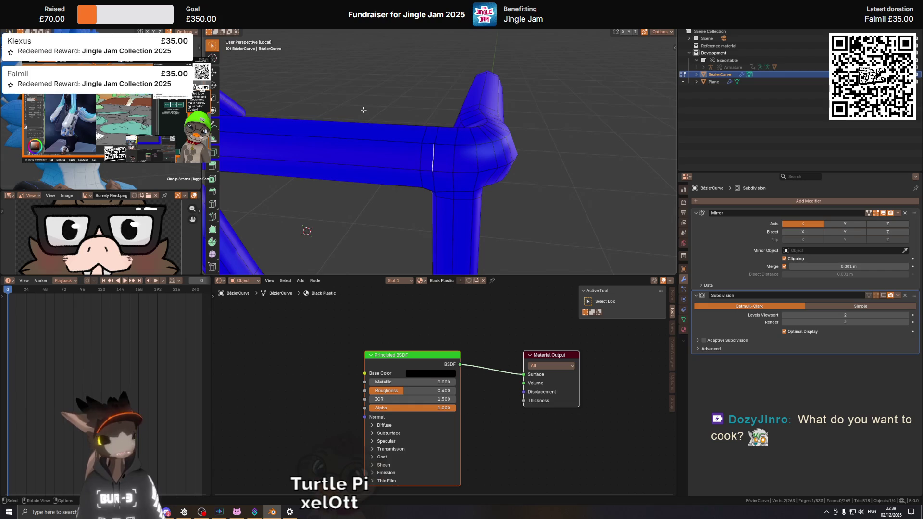
pyautogui.scroll(-2, 364, 110)
pyautogui.scroll(-1, 363, 110)
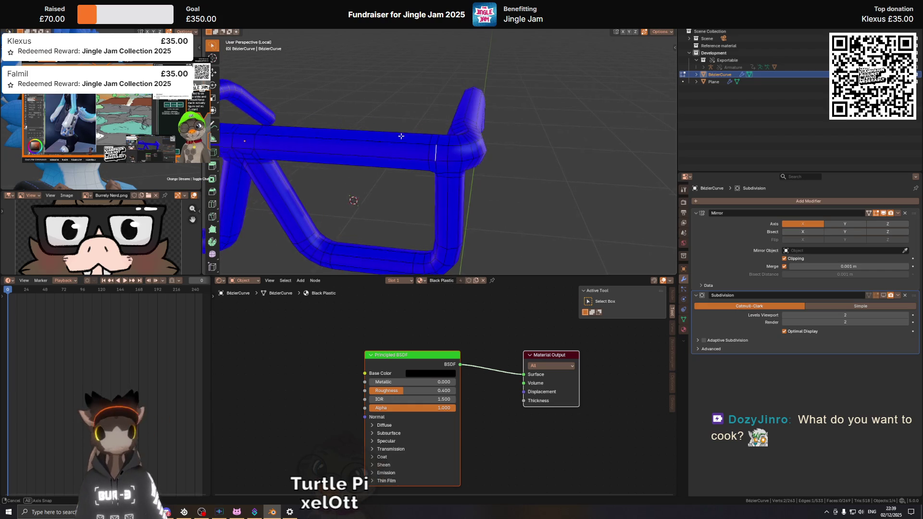
pyautogui.moveTo(399, 135); pyautogui.dragTo(563, 133, button='middle')
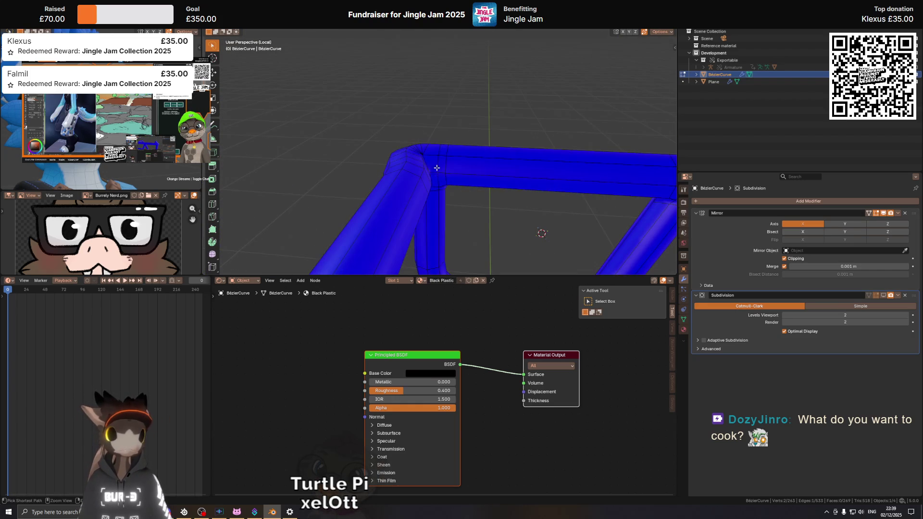
pyautogui.keyDown('ctrl'); pyautogui.click(434, 172); pyautogui.keyUp('ctrl')
pyautogui.moveTo(435, 172); pyautogui.dragTo(343, 126, button='middle')
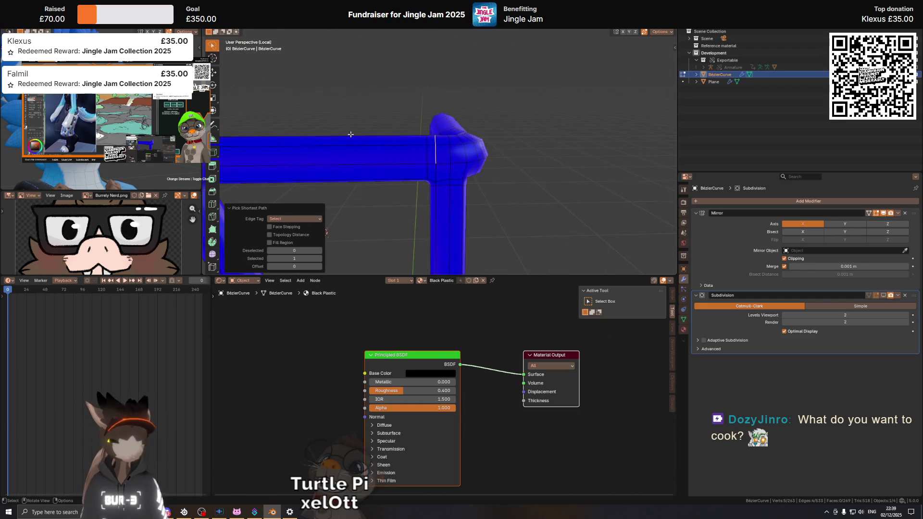
pyautogui.press('KP_1')
pyautogui.scroll(1, 358, 141)
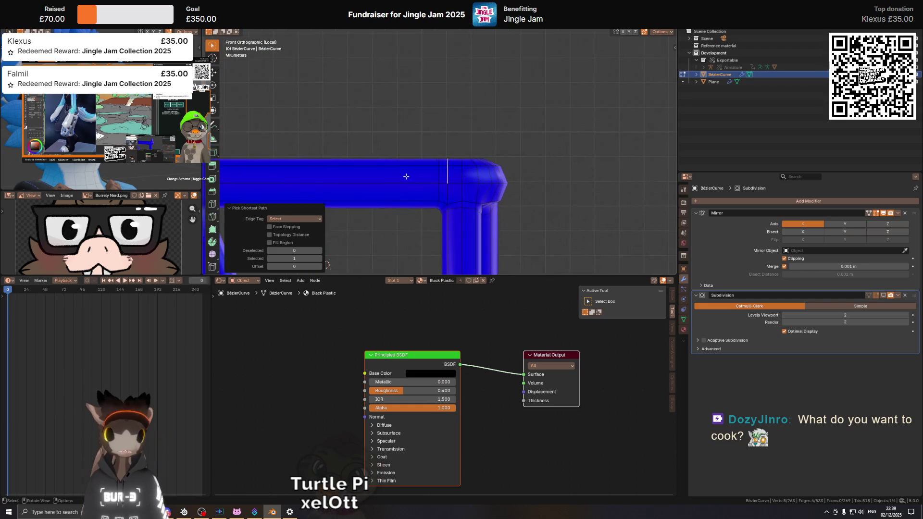
pyautogui.scroll(1, 390, 148)
pyautogui.scroll(1, 425, 157)
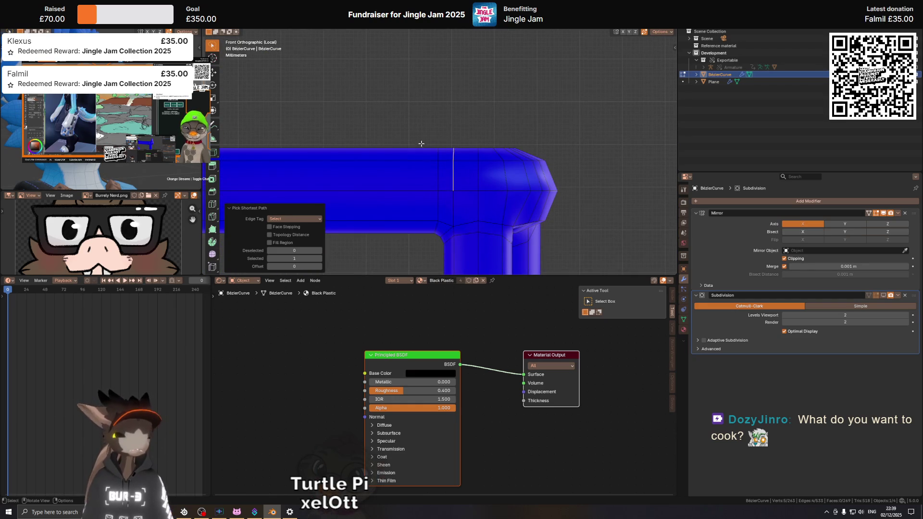
# Step: Edge-slide the top-bar loop closer to the corner bend
pyautogui.moveTo(422, 147); pyautogui.dragTo(433, 129, button='middle')
pyautogui.press('g')
pyautogui.press('g')
pyautogui.click(317, 93)
pyautogui.moveTo(318, 92)
pyautogui.mouseDown(button='middle')
pyautogui.moveTo(398, 114)
pyautogui.moveTo(461, 169)
pyautogui.moveTo(433, 173)
pyautogui.moveTo(414, 102)
pyautogui.moveTo(425, 80)
pyautogui.moveTo(418, 62)
pyautogui.moveTo(406, 108)
pyautogui.moveTo(462, 171)
pyautogui.moveTo(449, 212)
pyautogui.mouseUp(button='middle')
# Step: Select the corner edges on the frame's top and bring up the edge operations
pyautogui.click(471, 148)
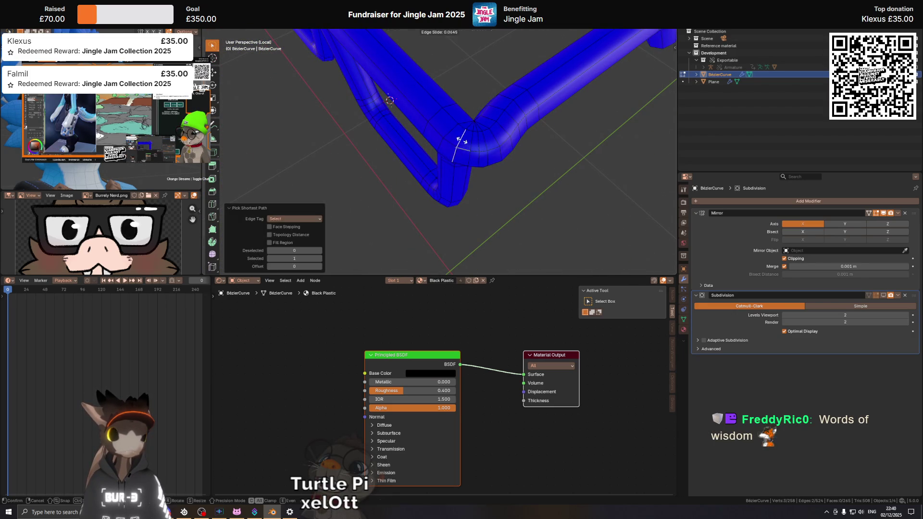
pyautogui.moveTo(472, 147); pyautogui.dragTo(457, 181, button='middle')
pyautogui.click(459, 195)
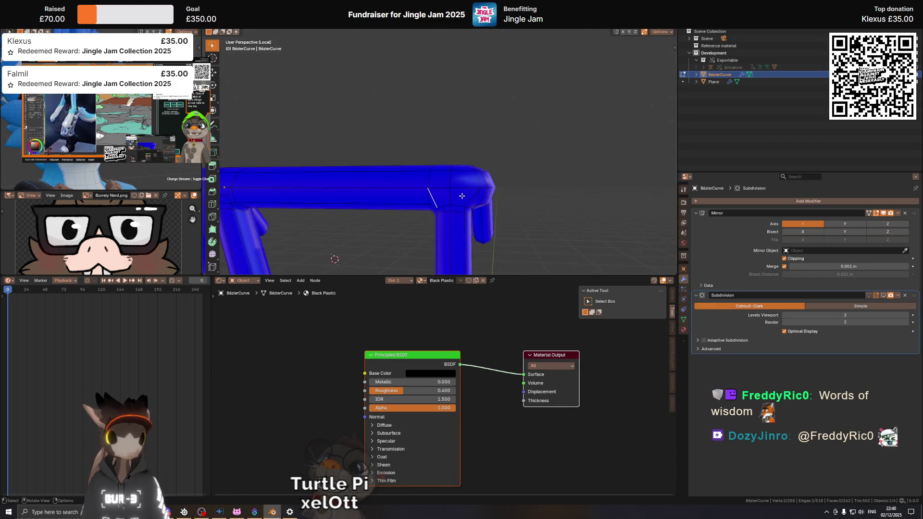
pyautogui.rightClick(471, 197)
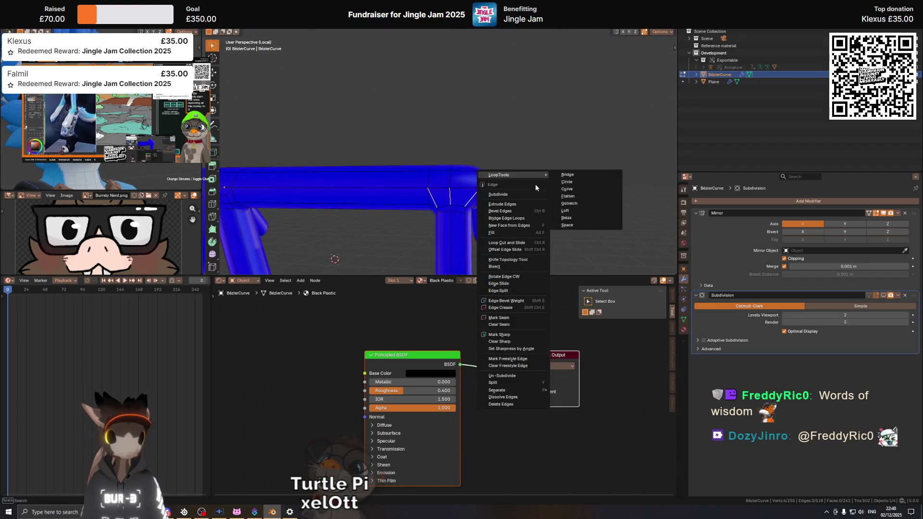
# Step: Subdivide the corner edges and scale two corner vertices inward to 0.658
pyautogui.click(530, 191)
pyautogui.moveTo(530, 191)
pyautogui.mouseDown(button='middle')
pyautogui.moveTo(438, 225)
pyautogui.moveTo(475, 176)
pyautogui.mouseUp(button='middle')
pyautogui.click(438, 225)
pyautogui.keyDown('shift'); pyautogui.click(487, 180); pyautogui.keyUp('shift')
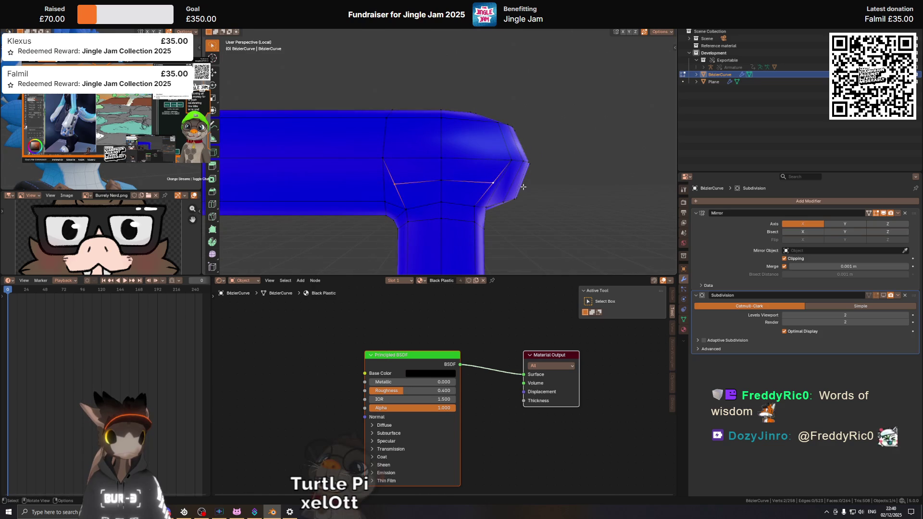
pyautogui.press('s')
pyautogui.click(523, 189)
# Step: Begin moving the scaled corner vertices along the X axis
pyautogui.moveTo(523, 189)
pyautogui.mouseDown(button='middle')
pyautogui.moveTo(503, 150)
pyautogui.moveTo(529, 148)
pyautogui.moveTo(483, 157)
pyautogui.moveTo(531, 175)
pyautogui.moveTo(361, 174)
pyautogui.moveTo(483, 189)
pyautogui.moveTo(475, 180)
pyautogui.mouseUp(button='middle')
pyautogui.press('g')
pyautogui.press('x')
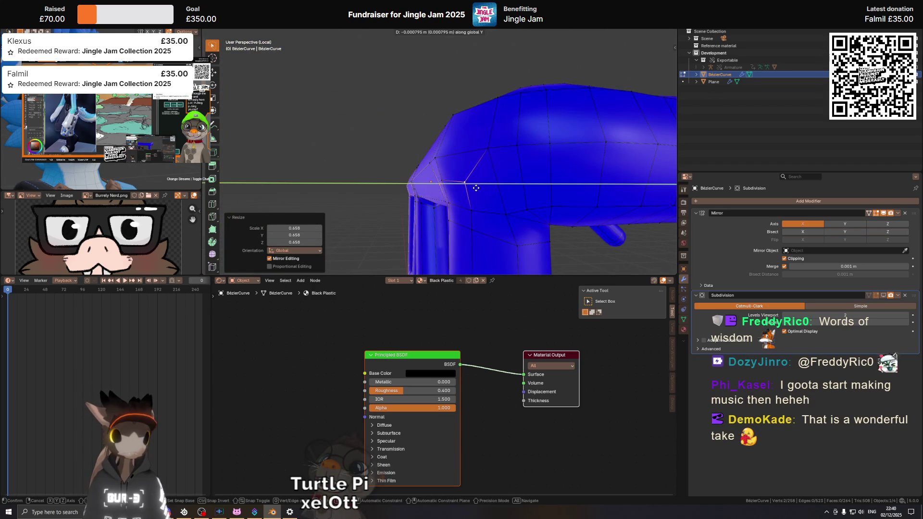
# Step: Move the corner vertices about 0.0009 m along global Y to round the top corner
pyautogui.press('Escape')
pyautogui.press('g')
pyautogui.press('y')
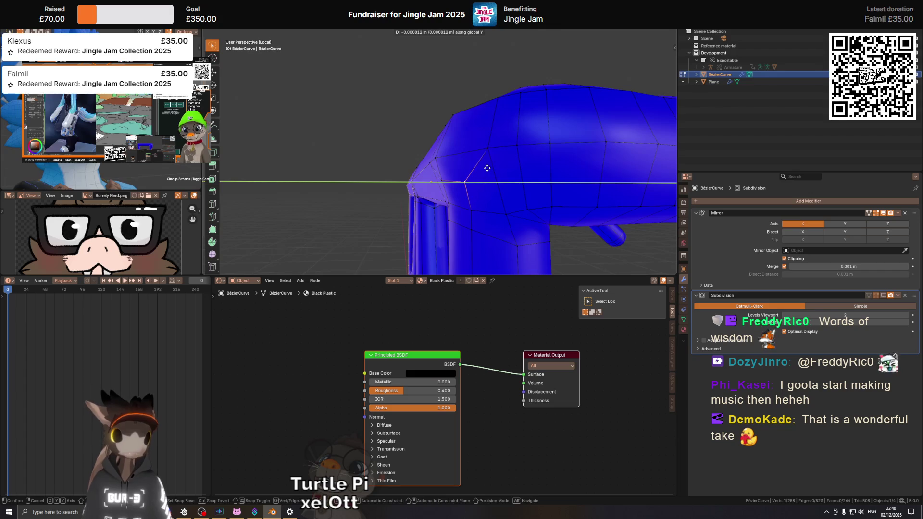
pyautogui.press('Escape')
pyautogui.moveTo(486, 167)
pyautogui.mouseDown(button='middle')
pyautogui.moveTo(444, 181)
pyautogui.moveTo(485, 157)
pyautogui.moveTo(551, 145)
pyautogui.moveTo(295, 147)
pyautogui.moveTo(455, 218)
pyautogui.moveTo(446, 172)
pyautogui.mouseUp(button='middle')
pyautogui.press('g')
pyautogui.press('y')
pyautogui.click(485, 158)
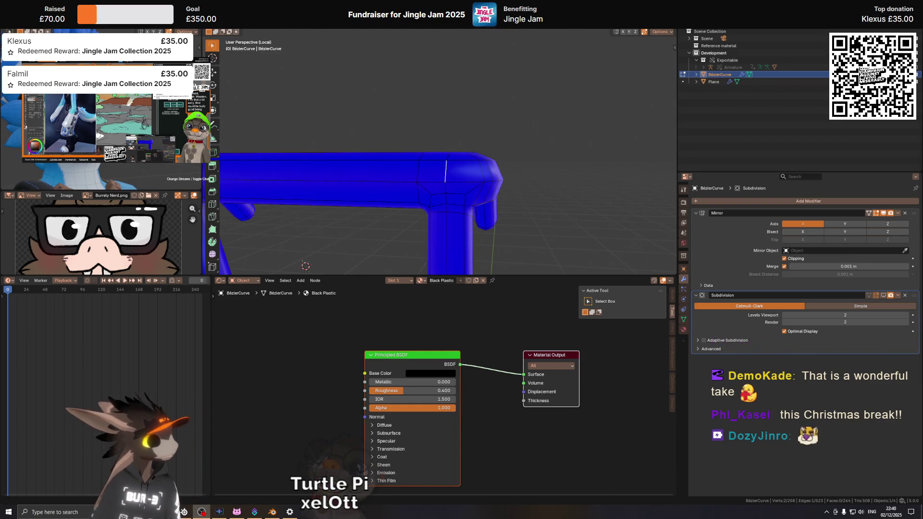
pyautogui.moveTo(450, 153); pyautogui.dragTo(465, 173, button='middle')
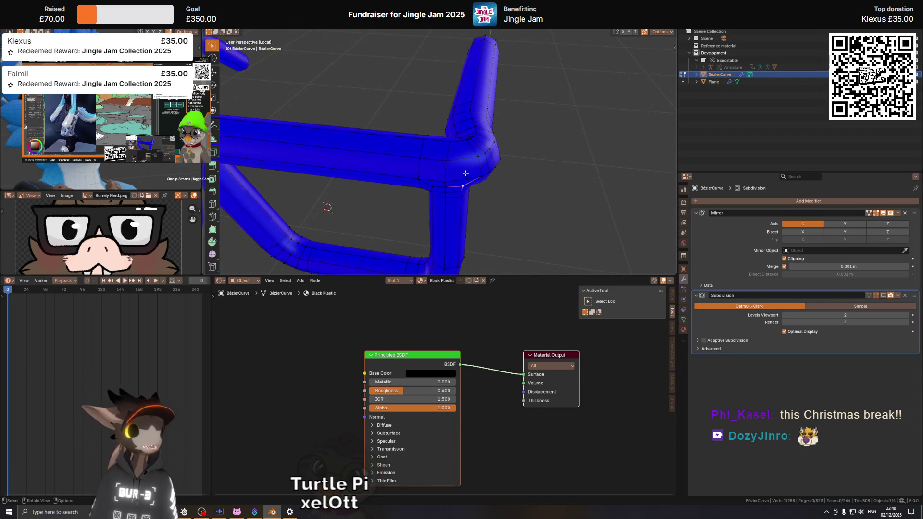
pyautogui.moveTo(466, 173)
pyautogui.mouseDown(button='middle')
pyautogui.moveTo(434, 149)
pyautogui.moveTo(442, 166)
pyautogui.mouseUp(button='middle')
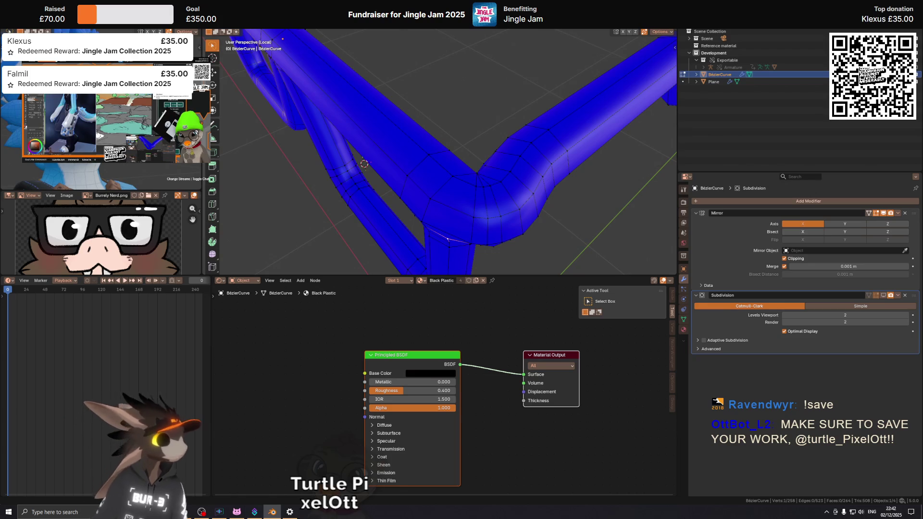
pyautogui.moveTo(649, 188); pyautogui.dragTo(632, 166, button='middle')
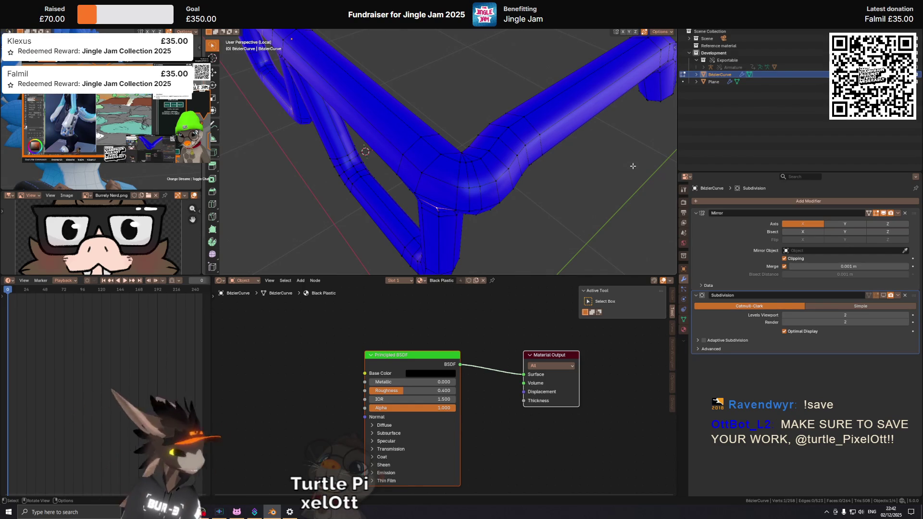
pyautogui.moveTo(437, 49)
pyautogui.mouseDown(button='middle')
pyautogui.moveTo(466, 172)
pyautogui.moveTo(455, 141)
pyautogui.mouseUp(button='middle')
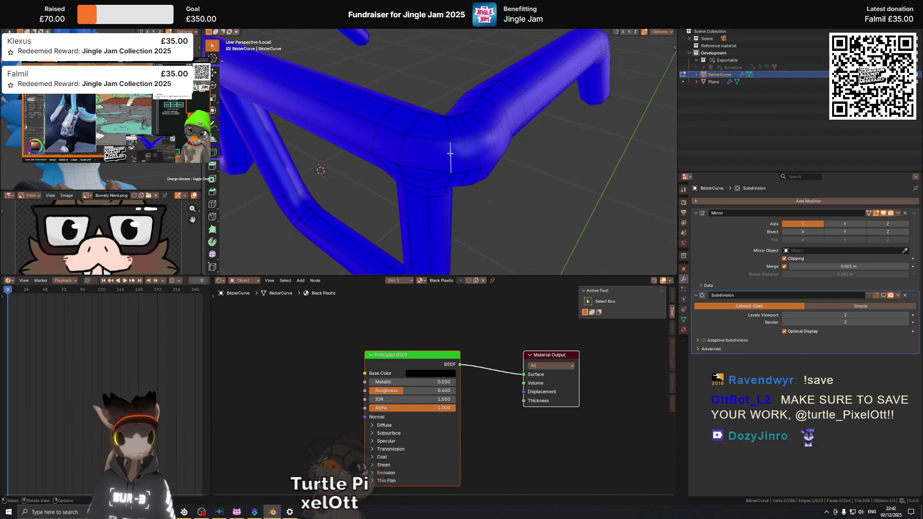
pyautogui.moveTo(456, 141)
pyautogui.mouseDown(button='middle')
pyautogui.moveTo(455, 150)
pyautogui.moveTo(480, 117)
pyautogui.moveTo(495, 128)
pyautogui.moveTo(475, 112)
pyautogui.moveTo(398, 134)
pyautogui.moveTo(501, 156)
pyautogui.mouseUp(button='middle')
# Step: Edge-slide the corner-bend loop along the tube twice, to about 0.24
pyautogui.press('g')
pyautogui.press('g')
pyautogui.click(435, 154)
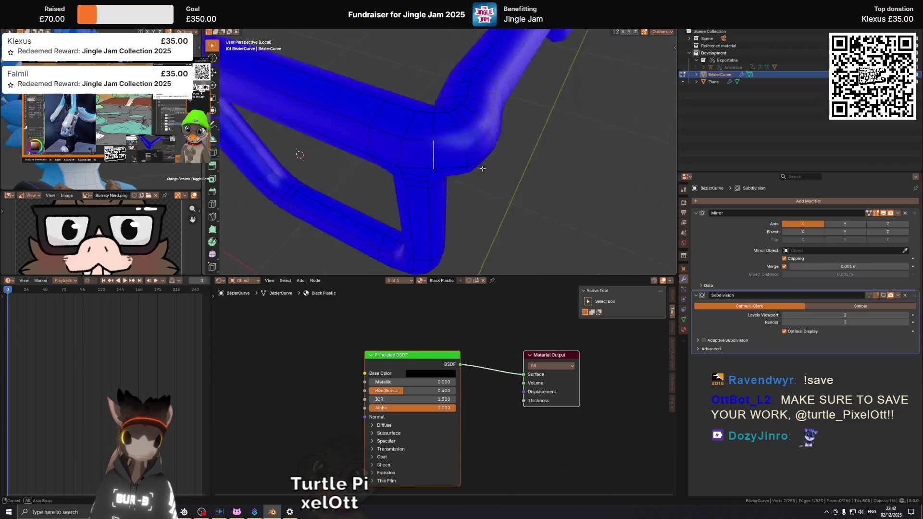
pyautogui.moveTo(501, 157)
pyautogui.mouseDown(button='middle')
pyautogui.moveTo(439, 143)
pyautogui.moveTo(477, 149)
pyautogui.moveTo(459, 157)
pyautogui.mouseUp(button='middle')
pyautogui.press('g')
pyautogui.press('g')
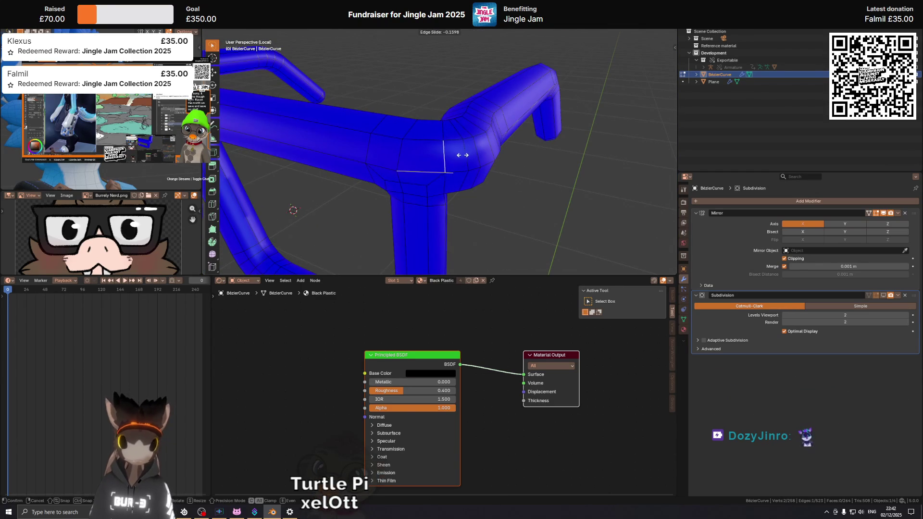
pyautogui.click(459, 156)
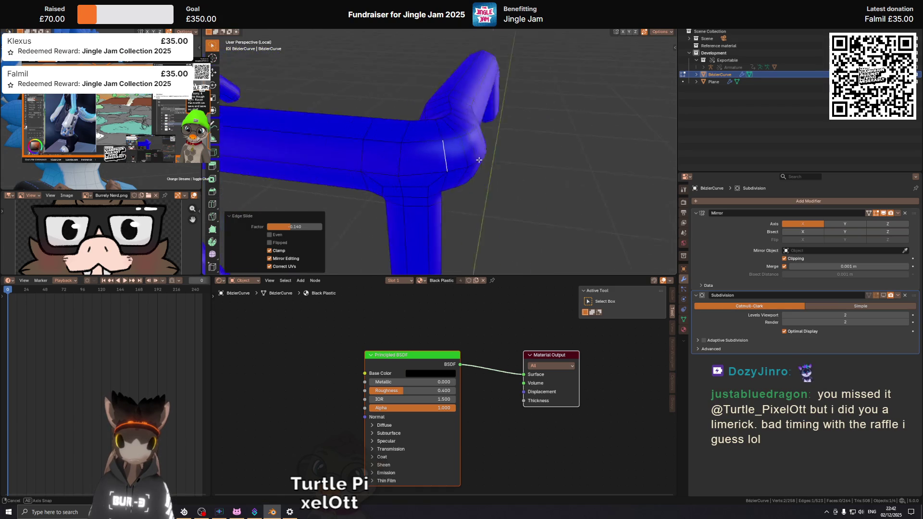
pyautogui.moveTo(458, 156); pyautogui.dragTo(496, 162, button='middle')
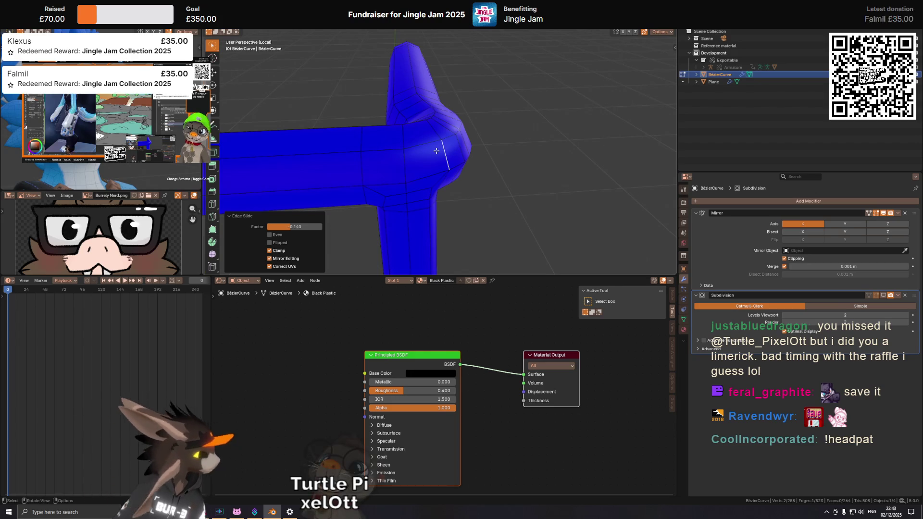
pyautogui.moveTo(436, 150)
pyautogui.mouseDown(button='middle')
pyautogui.moveTo(343, 146)
pyautogui.moveTo(405, 101)
pyautogui.moveTo(426, 180)
pyautogui.moveTo(446, 172)
pyautogui.moveTo(419, 194)
pyautogui.moveTo(437, 184)
pyautogui.mouseUp(button='middle')
# Step: Save Nerd Glasses.blend and vertex-slide a corner point along the tube
pyautogui.hotkey('ctrl', 's')
pyautogui.press('1')
pyautogui.hotkey('shift', 'v')
pyautogui.click(423, 181)
# Step: Edge-slide a corner loop and slide another elbow vertex to about 0.23
pyautogui.click(419, 194)
pyautogui.press('g')
pyautogui.press('g')
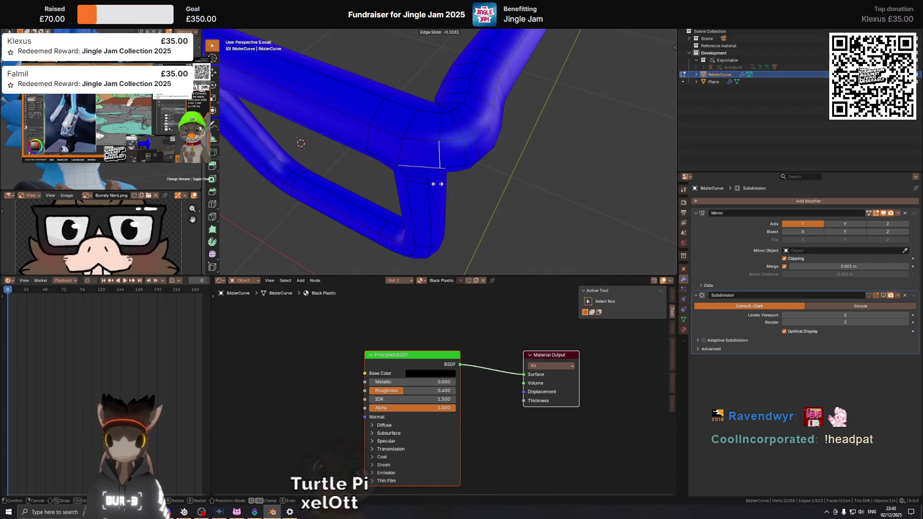
pyautogui.click(435, 182)
pyautogui.moveTo(444, 116)
pyautogui.mouseDown(button='middle')
pyautogui.moveTo(441, 163)
pyautogui.moveTo(513, 164)
pyautogui.mouseUp(button='middle')
pyautogui.hotkey('shift', 'v')
pyautogui.click(436, 161)
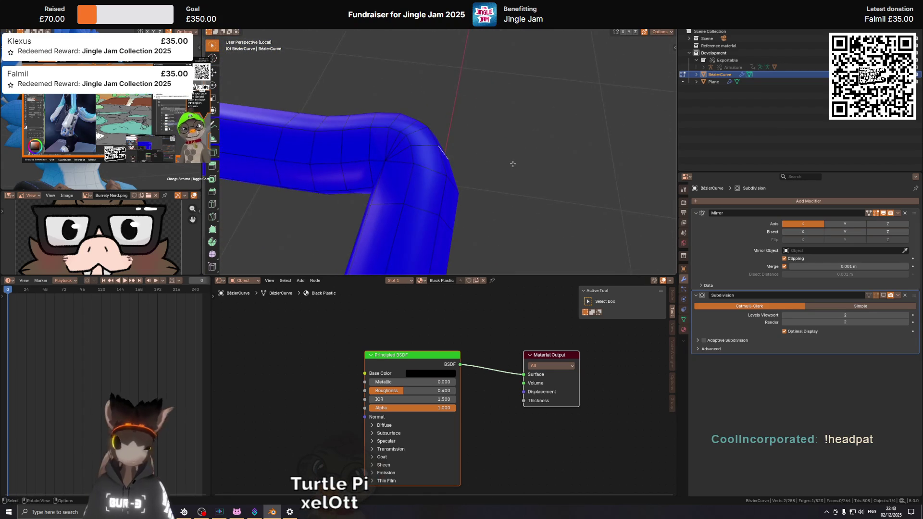
# Step: From Top view, fatten the chosen tube section slightly and slide its edges along the tube
pyautogui.press('KP_7')
pyautogui.hotkey('alt', 's')
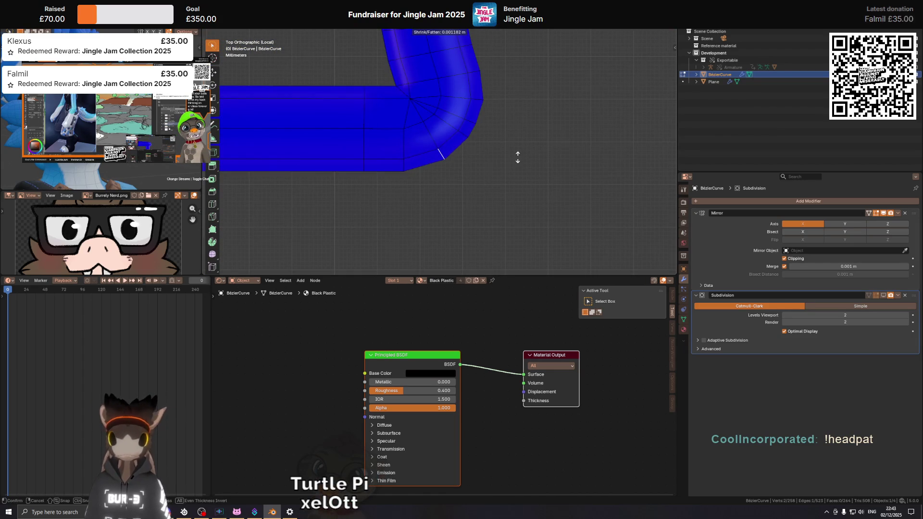
pyautogui.click(518, 157)
pyautogui.press('g')
pyautogui.press('g')
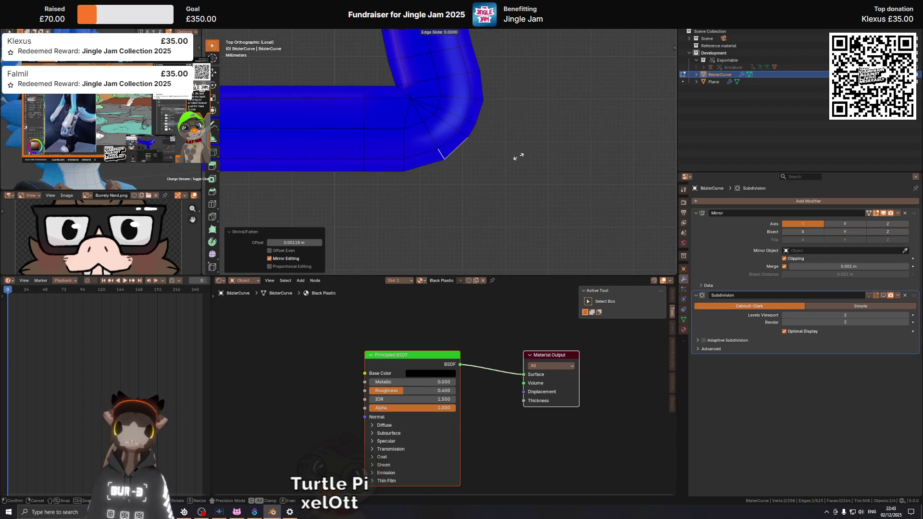
pyautogui.click(494, 165)
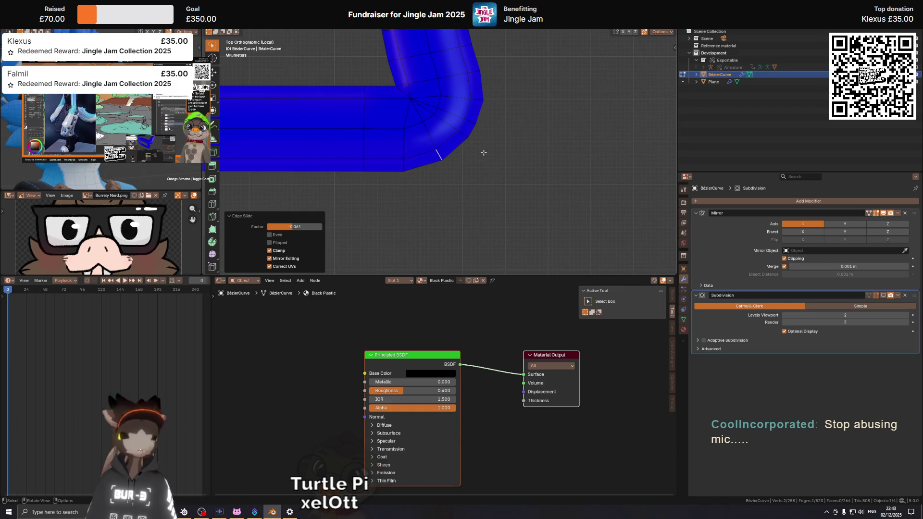
pyautogui.moveTo(476, 159)
pyautogui.keyDown('shift'); pyautogui.mouseDown(button='middle')
pyautogui.moveTo(472, 181)
pyautogui.moveTo(466, 50)
pyautogui.mouseUp(button='middle'); pyautogui.keyUp('shift')
# Step: Slide the bend's diagonal corner edge and its outer-corner vertex (to about 0.14) so the tube turns evenly
pyautogui.click(458, 155)
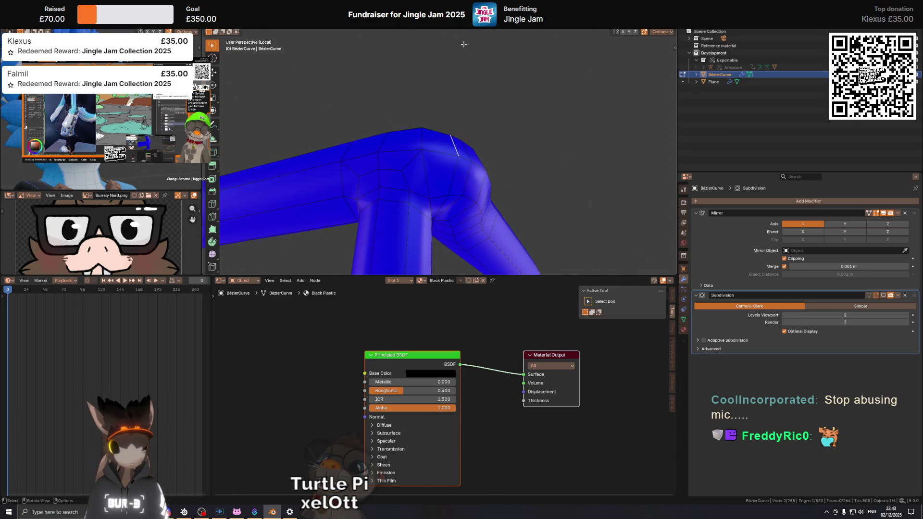
pyautogui.press('KP_7')
pyautogui.press('g')
pyautogui.press('g')
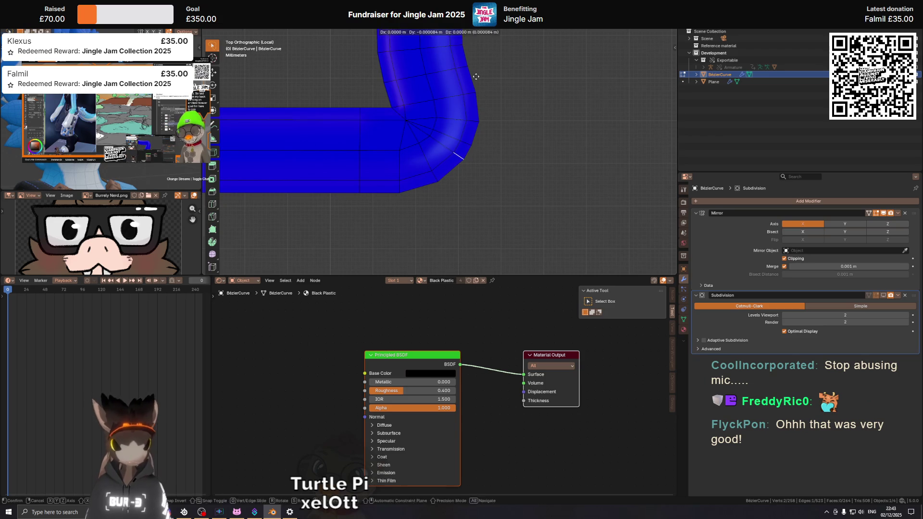
pyautogui.click(477, 74)
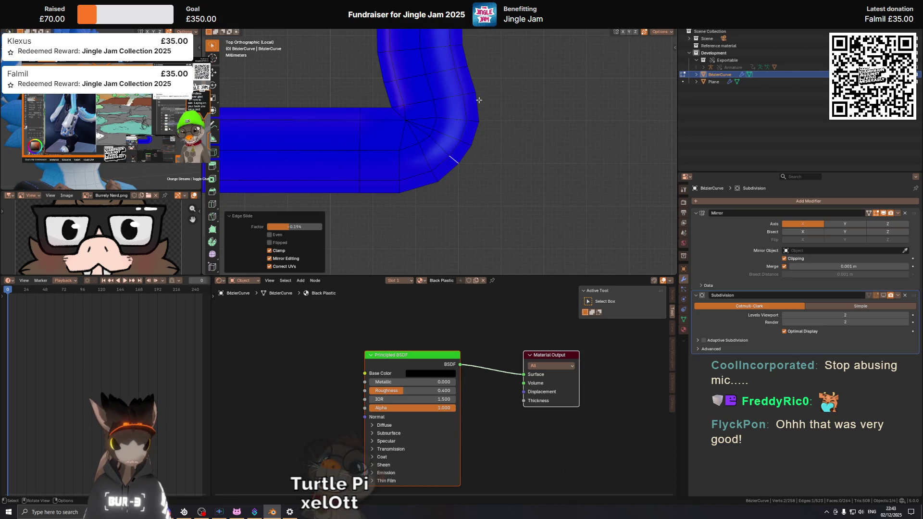
pyautogui.click(429, 136)
pyautogui.hotkey('shift', 'v')
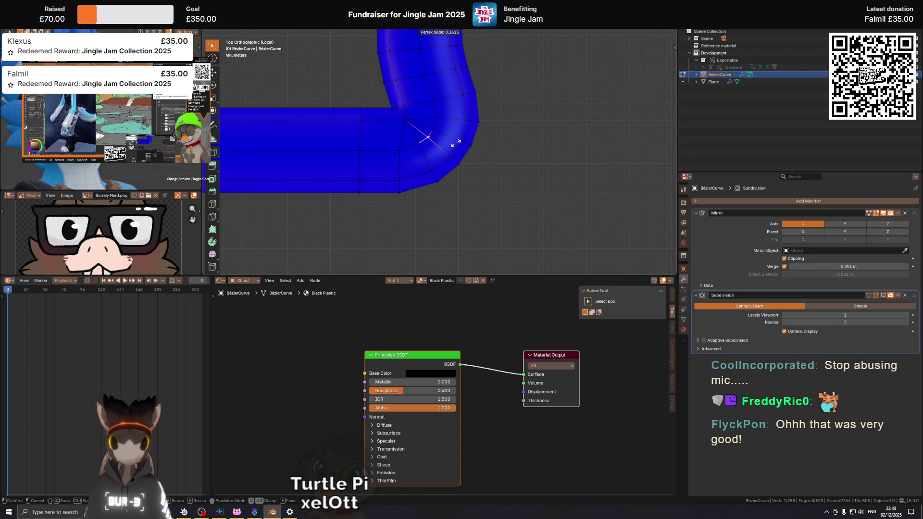
pyautogui.click(456, 142)
pyautogui.moveTo(456, 142)
pyautogui.mouseDown(button='middle')
pyautogui.moveTo(418, 35)
pyautogui.moveTo(457, 202)
pyautogui.moveTo(465, 153)
pyautogui.moveTo(436, 204)
pyautogui.mouseUp(button='middle')
# Step: Save Nerd Glasses.blend and preview the shaded frame in object mode
pyautogui.hotkey('ctrl', 's')
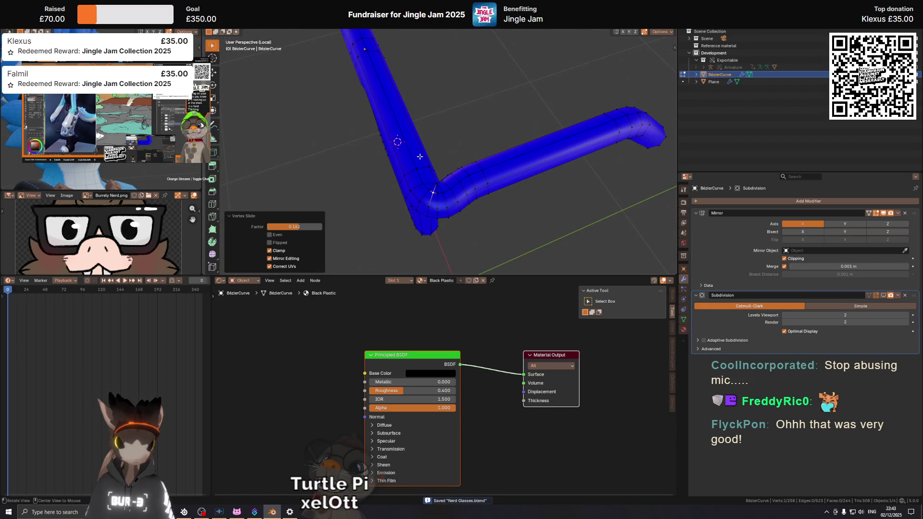
pyautogui.press('Tab')
pyautogui.moveTo(420, 157); pyautogui.dragTo(458, 161, button='middle')
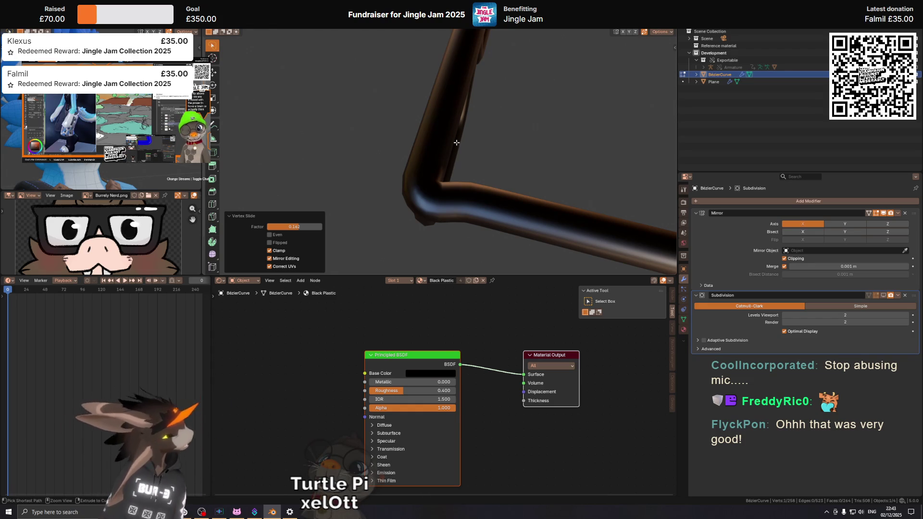
pyautogui.hotkey('ctrl', 's')
pyautogui.moveTo(465, 161); pyautogui.dragTo(457, 171, button='middle')
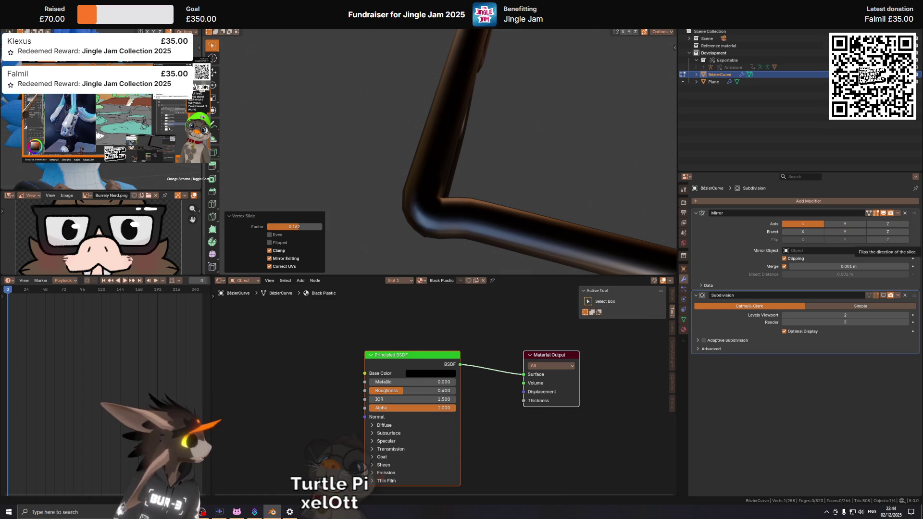
pyautogui.moveTo(519, 180); pyautogui.dragTo(553, 175, button='middle')
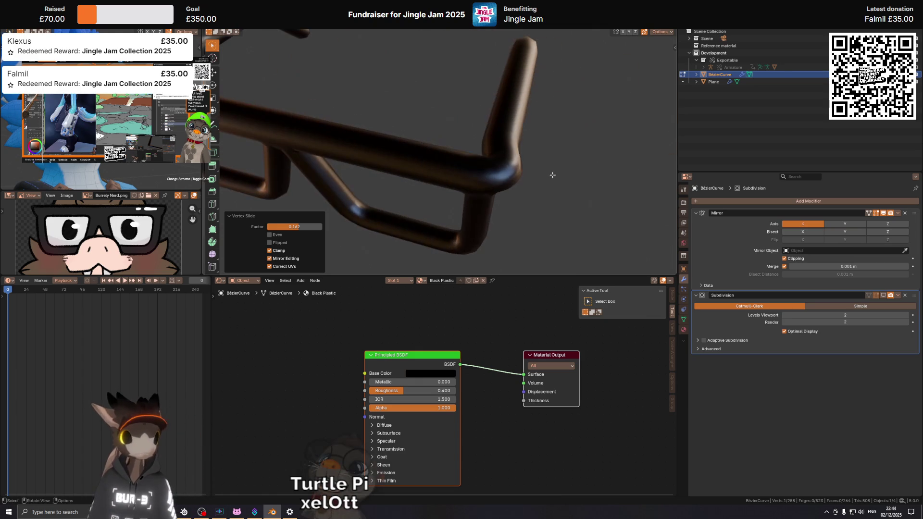
pyautogui.scroll(-3, 412, 165)
pyautogui.scroll(-3, 412, 165)
pyautogui.moveTo(412, 165)
pyautogui.mouseDown(button='middle')
pyautogui.moveTo(394, 158)
pyautogui.moveTo(401, 150)
pyautogui.mouseUp(button='middle')
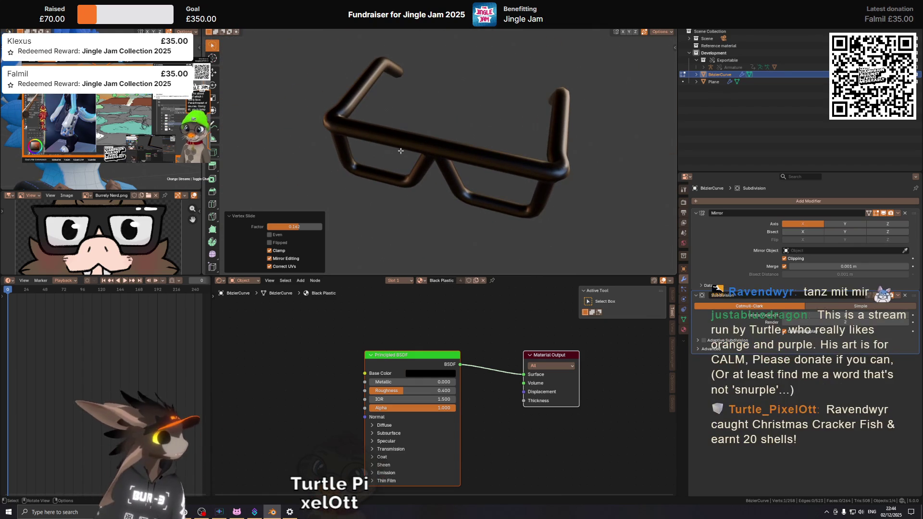
pyautogui.scroll(1, 400, 150)
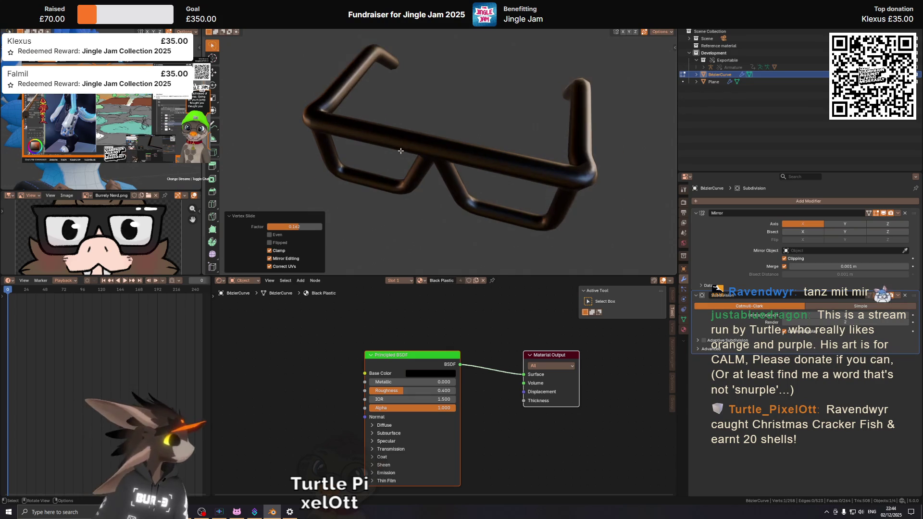
pyautogui.scroll(1, 399, 148)
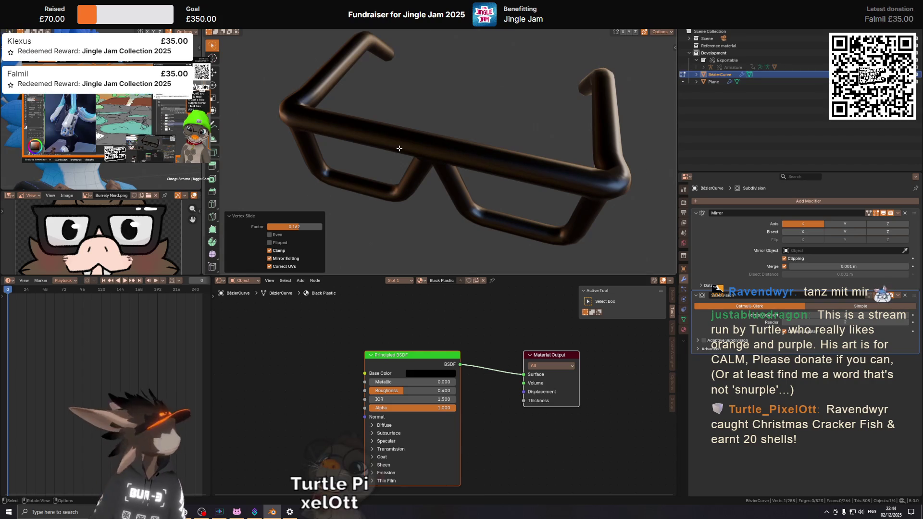
pyautogui.scroll(5, 399, 148)
pyautogui.moveTo(388, 175); pyautogui.dragTo(476, 149, button='middle')
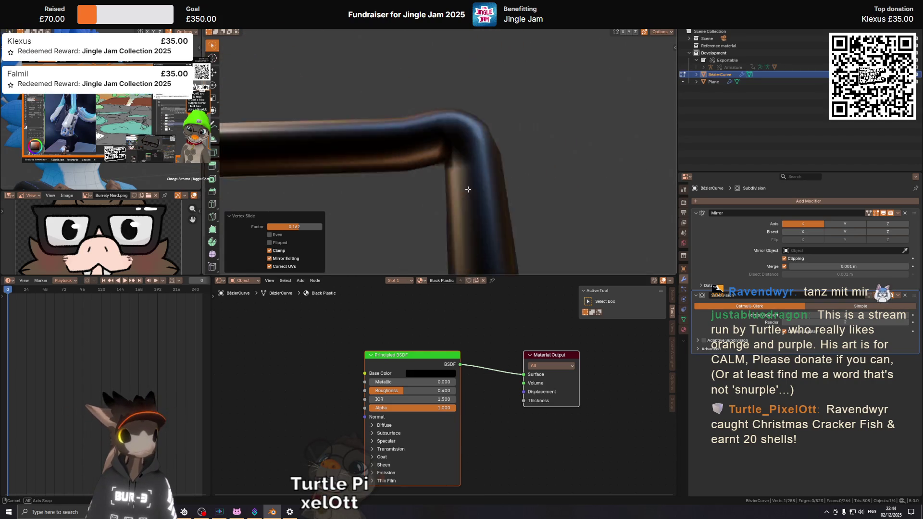
pyautogui.press('z')
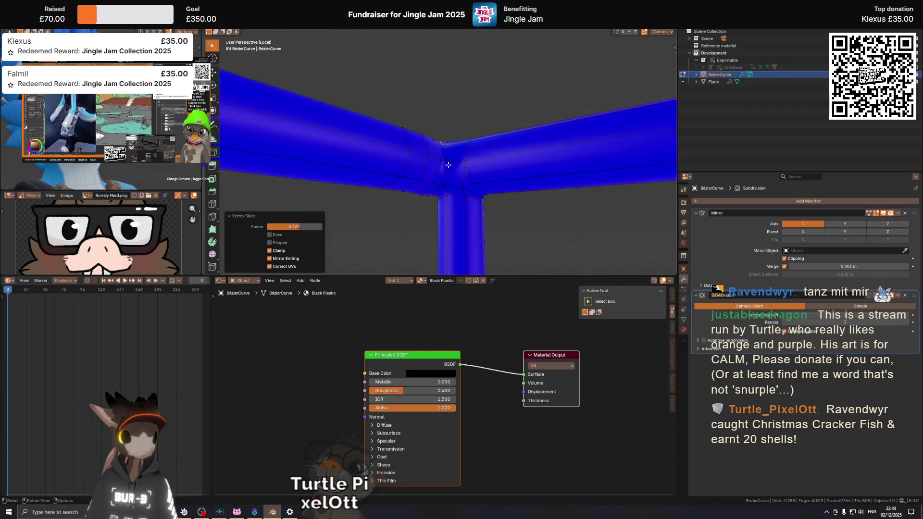
pyautogui.moveTo(477, 150)
pyautogui.mouseDown(button='middle')
pyautogui.moveTo(476, 231)
pyautogui.moveTo(476, 221)
pyautogui.mouseUp(button='middle')
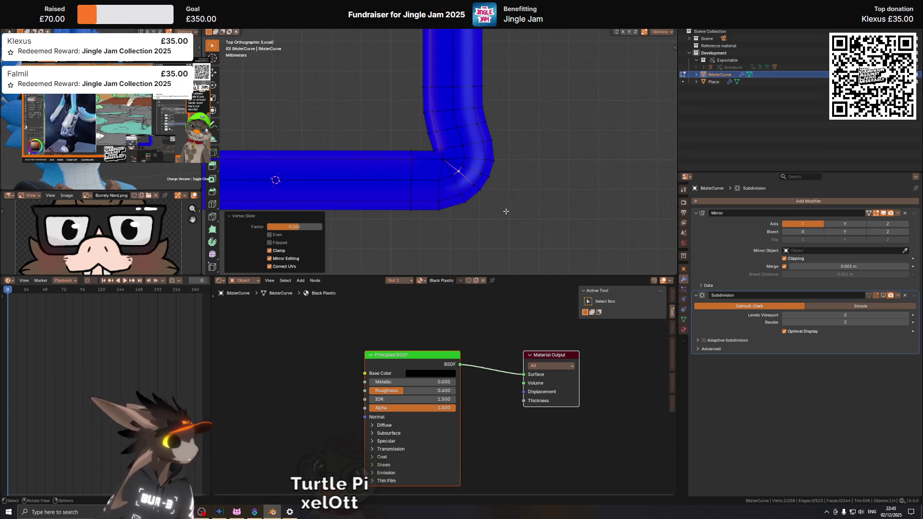
pyautogui.scroll(4, 505, 211)
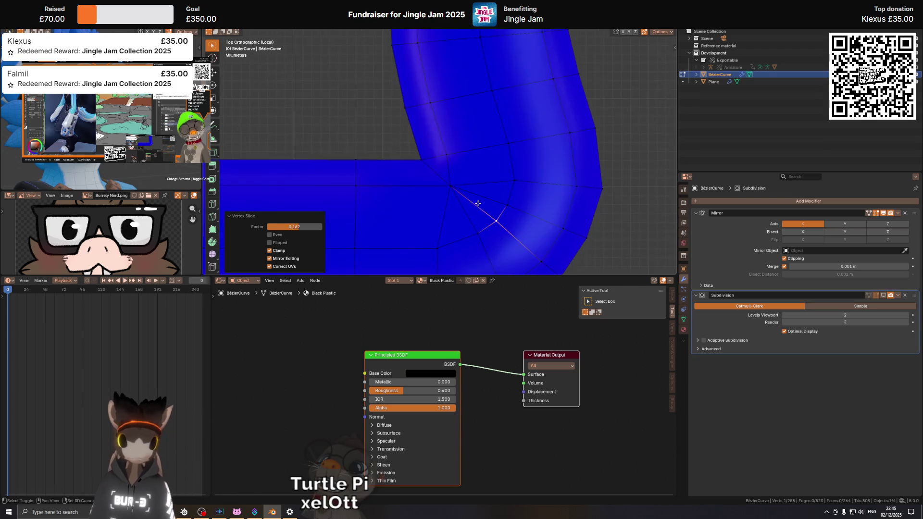
pyautogui.scroll(-1, 469, 186)
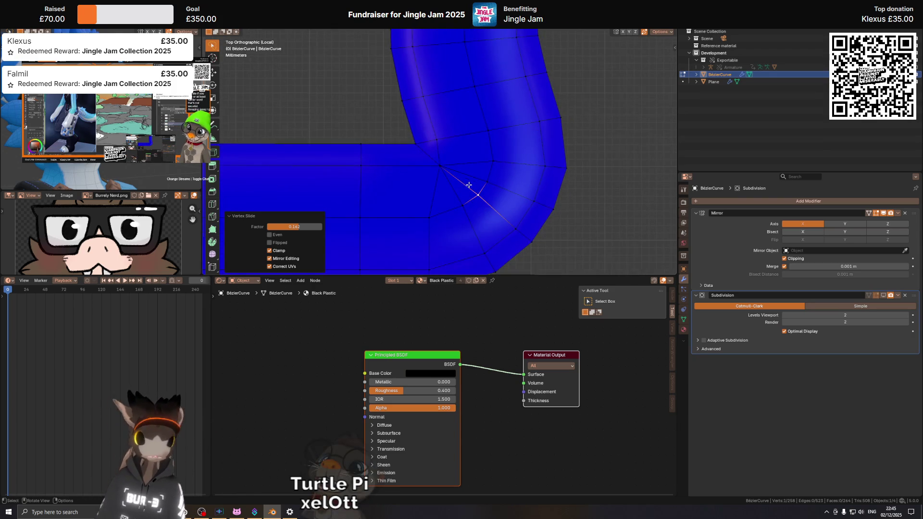
pyautogui.scroll(-2, 468, 185)
pyautogui.scroll(-1, 466, 173)
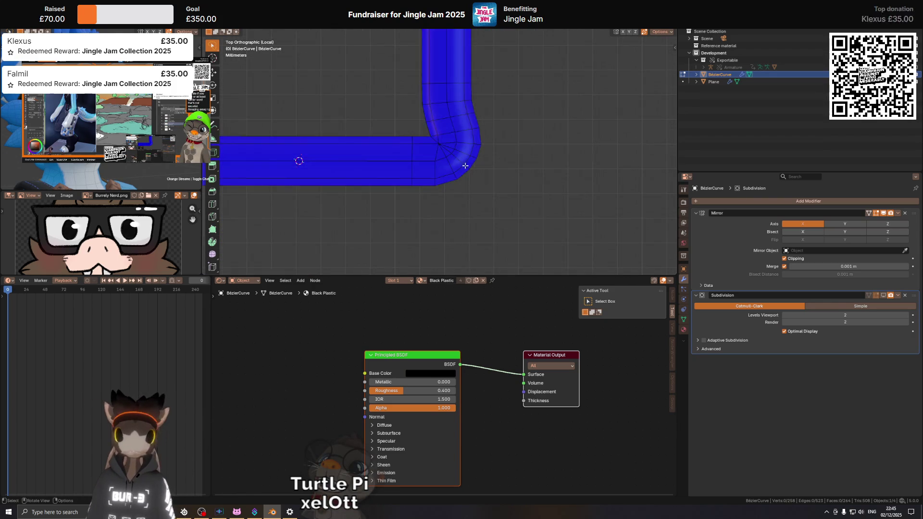
pyautogui.moveTo(467, 170); pyautogui.dragTo(464, 117, button='middle')
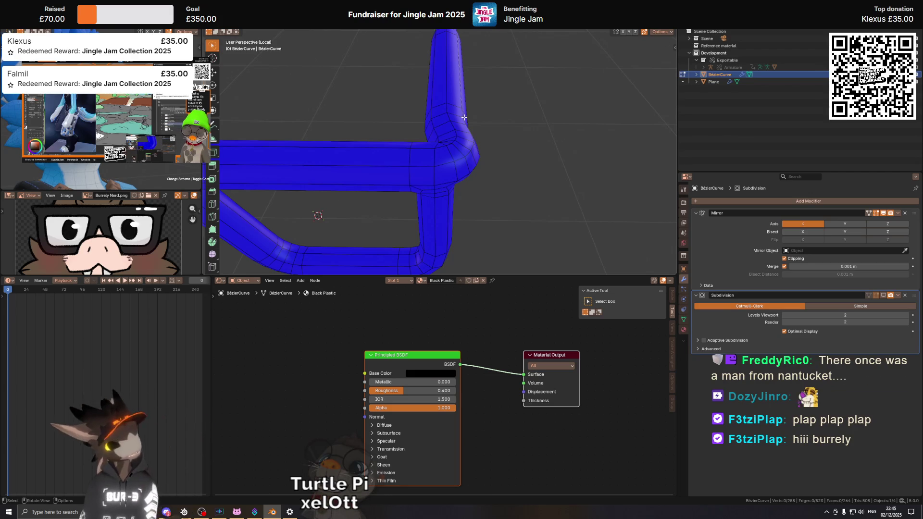
pyautogui.moveTo(464, 117)
pyautogui.mouseDown(button='middle')
pyautogui.moveTo(450, 144)
pyautogui.moveTo(426, 131)
pyautogui.mouseUp(button='middle')
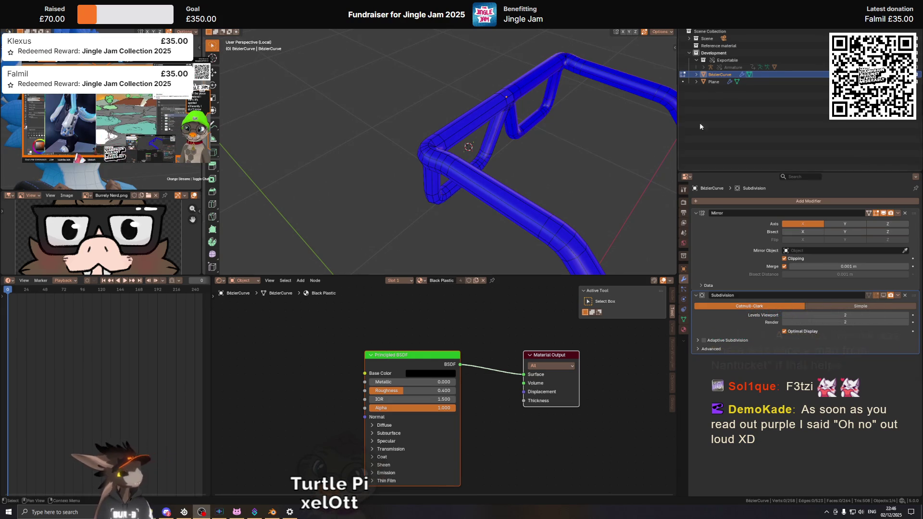
pyautogui.moveTo(551, 121); pyautogui.dragTo(548, 208, button='middle')
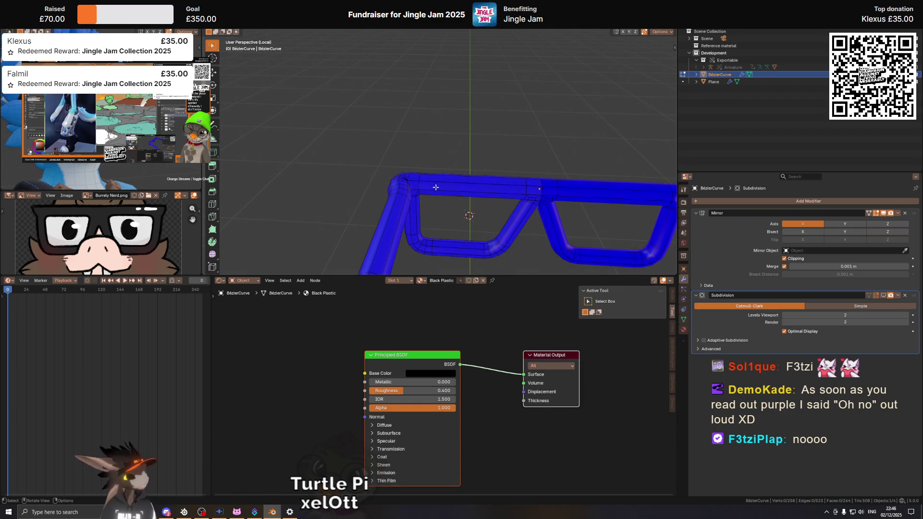
pyautogui.moveTo(459, 186); pyautogui.dragTo(461, 174, button='middle')
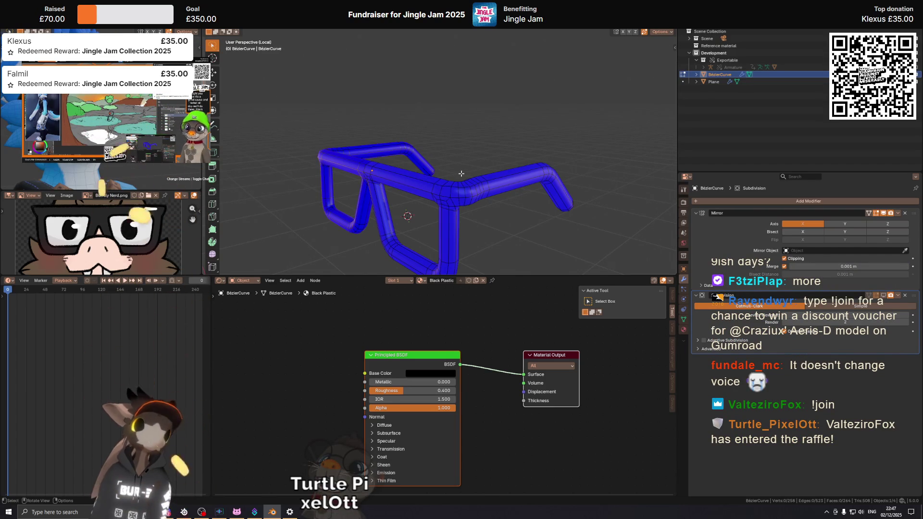
pyautogui.press('KP_7')
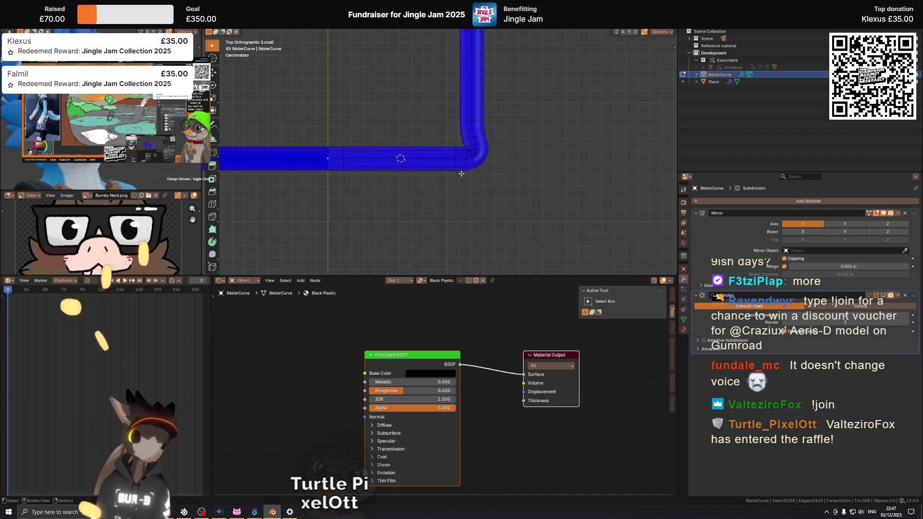
pyautogui.scroll(2, 461, 174)
pyautogui.scroll(2, 455, 155)
pyautogui.scroll(2, 443, 151)
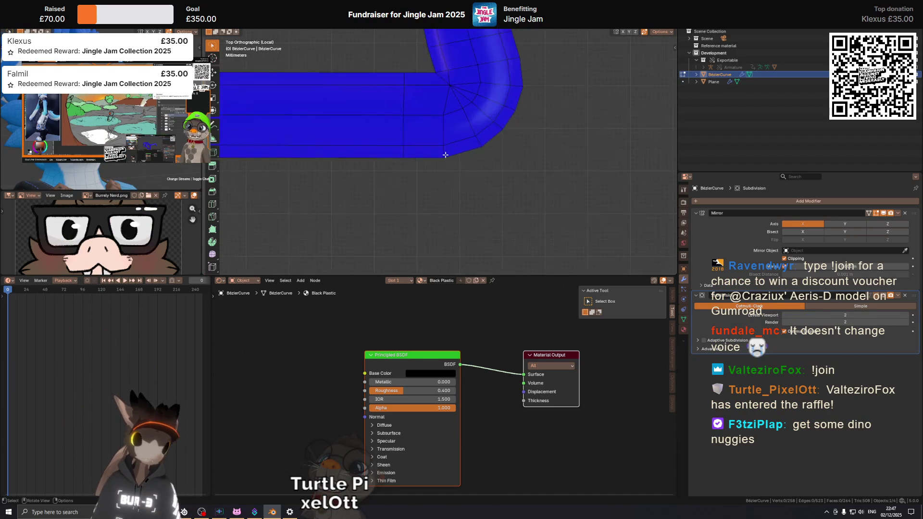
pyautogui.scroll(3, 445, 144)
# Step: Nudge the bend's top corner vertex about 0.00015 m down along the Z axis
pyautogui.click(446, 145)
pyautogui.keyDown('shift'); pyautogui.scroll(2, 453, 148); pyautogui.keyUp('shift')
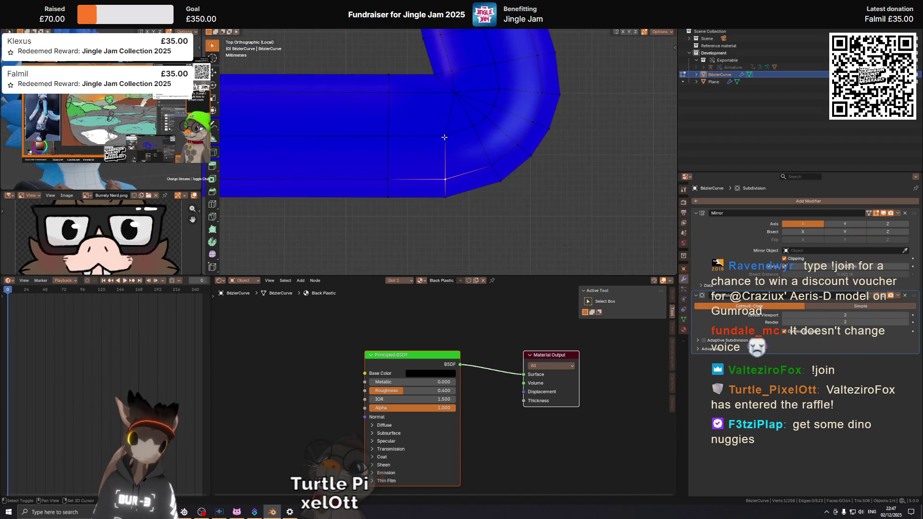
pyautogui.click(444, 137)
pyautogui.keyDown('shift'); pyautogui.scroll(1, 448, 144); pyautogui.keyUp('shift')
pyautogui.moveTo(452, 170)
pyautogui.mouseDown(button='middle')
pyautogui.moveTo(433, 137)
pyautogui.moveTo(441, 124)
pyautogui.mouseUp(button='middle')
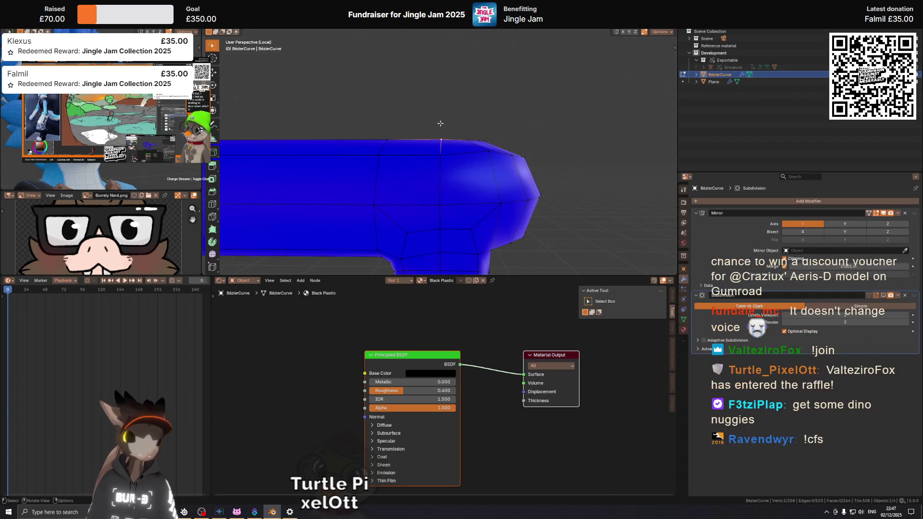
pyautogui.moveTo(441, 123); pyautogui.dragTo(441, 122, button='middle')
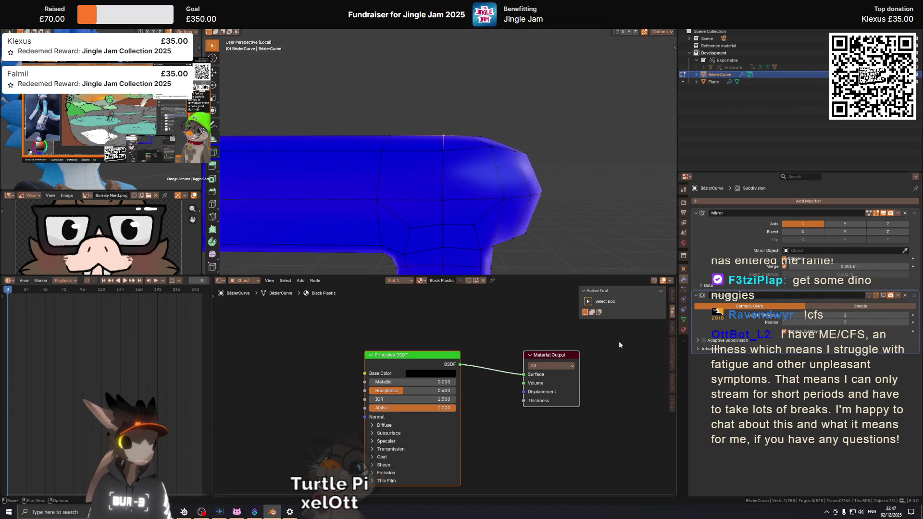
pyautogui.moveTo(497, 140); pyautogui.dragTo(479, 162, button='middle')
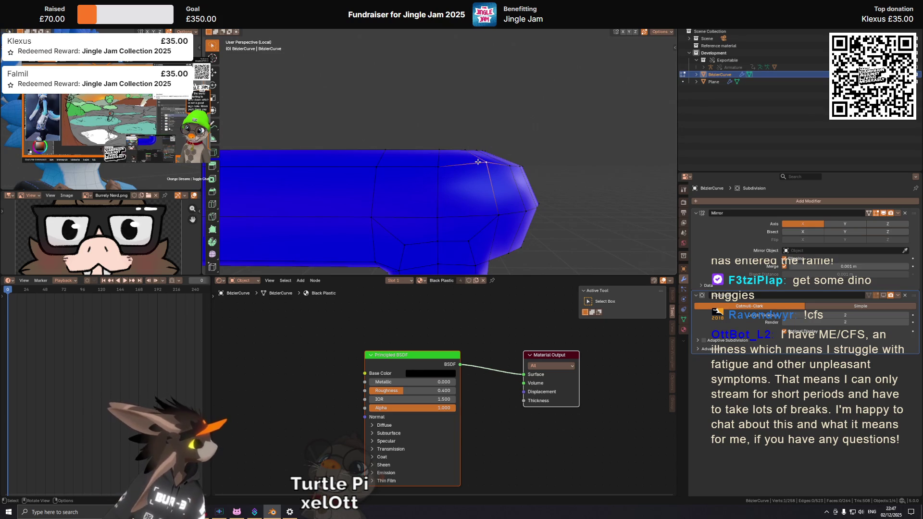
pyautogui.press('g')
pyautogui.press('z')
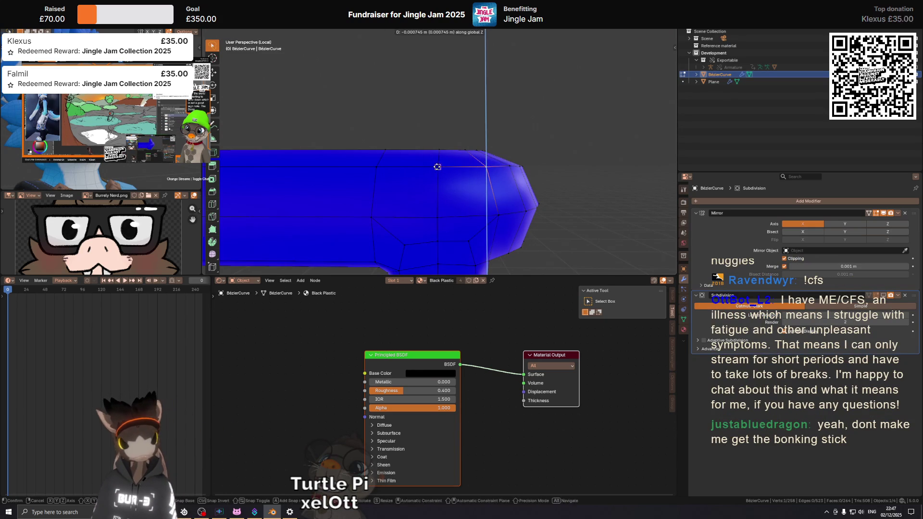
pyautogui.click(487, 167)
pyautogui.moveTo(526, 149); pyautogui.dragTo(469, 174, button='middle')
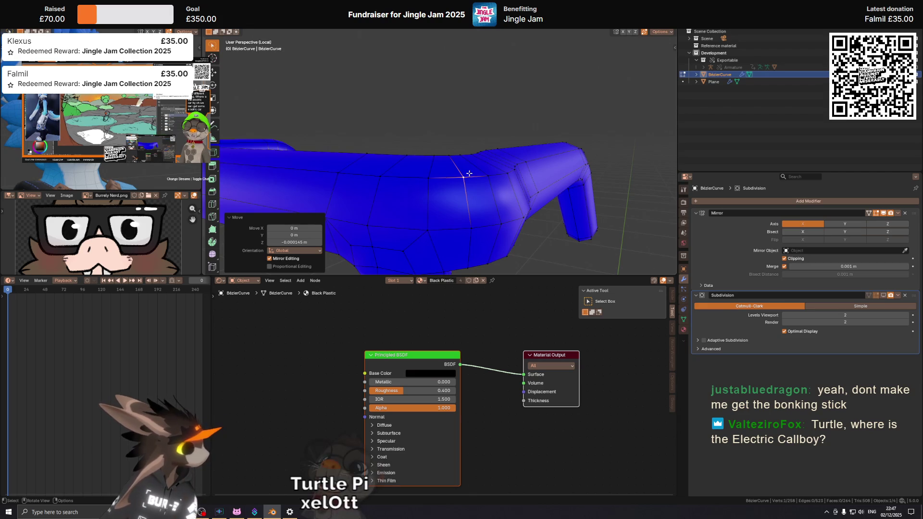
# Step: Inspect the bend from front and side views, then pick the shortest edge path across it
pyautogui.moveTo(655, 103)
pyautogui.mouseDown(button='middle')
pyautogui.moveTo(463, 114)
pyautogui.moveTo(436, 176)
pyautogui.mouseUp(button='middle')
pyautogui.press('KP_1')
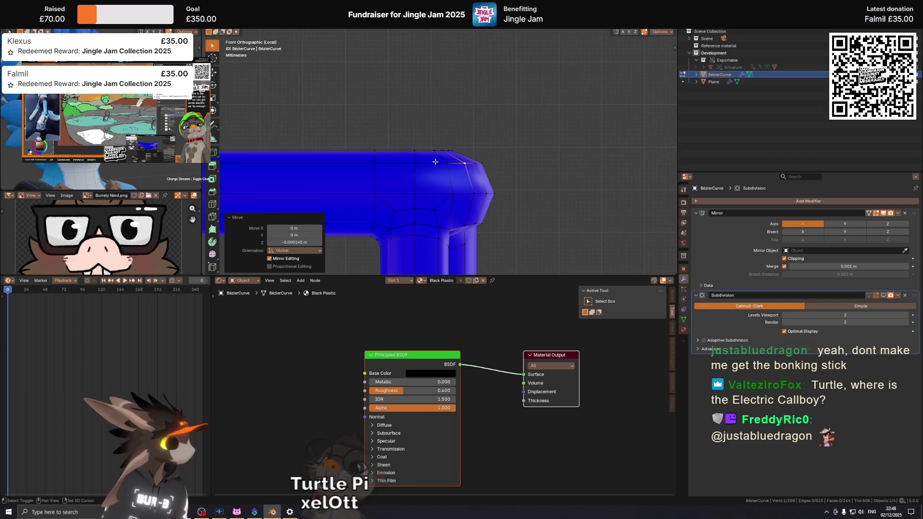
pyautogui.moveTo(436, 176)
pyautogui.mouseDown(button='middle')
pyautogui.moveTo(430, 193)
pyautogui.moveTo(469, 184)
pyautogui.moveTo(525, 32)
pyautogui.mouseUp(button='middle')
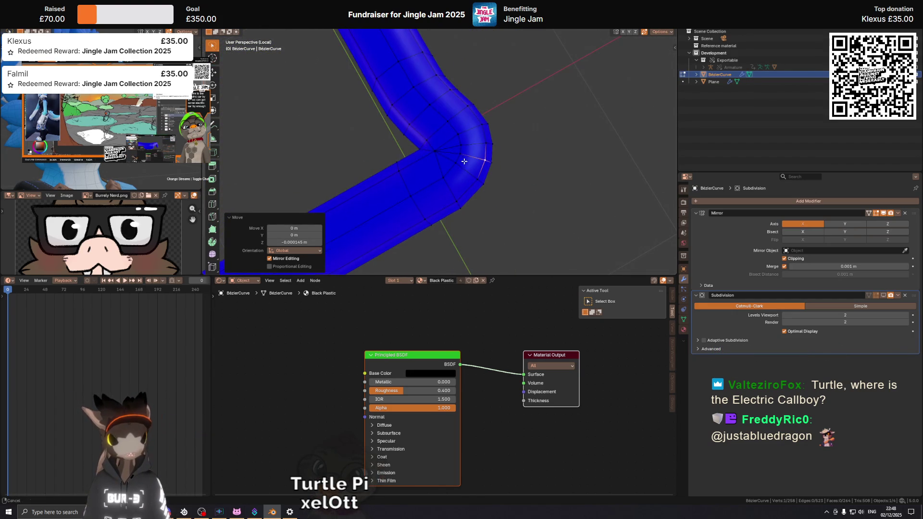
pyautogui.moveTo(465, 160)
pyautogui.mouseDown(button='middle')
pyautogui.moveTo(435, 151)
pyautogui.moveTo(433, 99)
pyautogui.moveTo(443, 183)
pyautogui.mouseUp(button='middle')
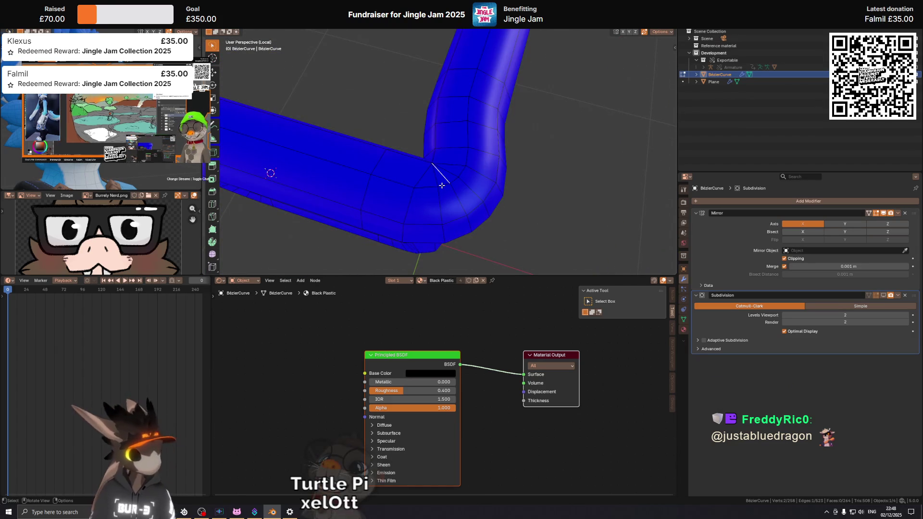
pyautogui.moveTo(442, 185)
pyautogui.mouseDown(button='middle')
pyautogui.moveTo(459, 178)
pyautogui.moveTo(443, 143)
pyautogui.moveTo(438, 152)
pyautogui.mouseUp(button='middle')
pyautogui.keyDown('ctrl'); pyautogui.click(444, 161); pyautogui.keyUp('ctrl')
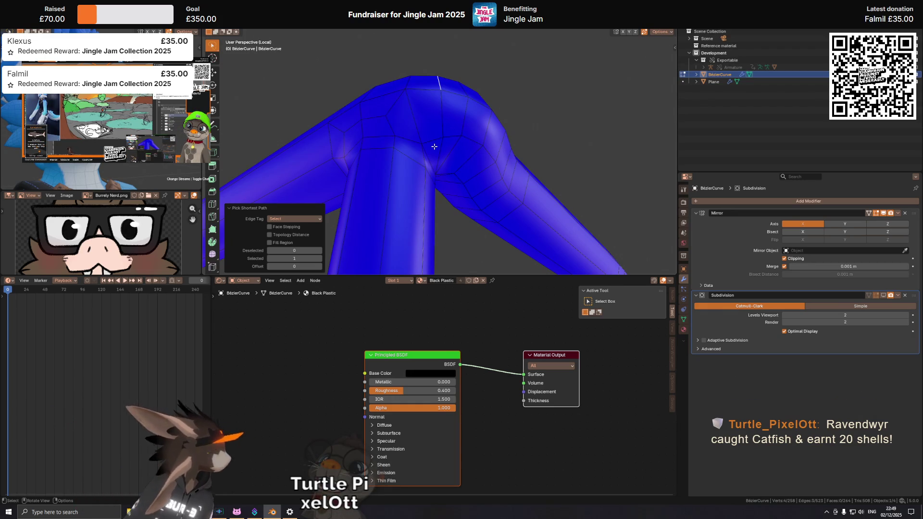
# Step: Knife-cut new edges across the bend's inner corner and dissolve the stray vertices there
pyautogui.moveTo(489, 127)
pyautogui.mouseDown(button='middle')
pyautogui.moveTo(452, 152)
pyautogui.moveTo(465, 136)
pyautogui.mouseUp(button='middle')
pyautogui.scroll(3, 453, 152)
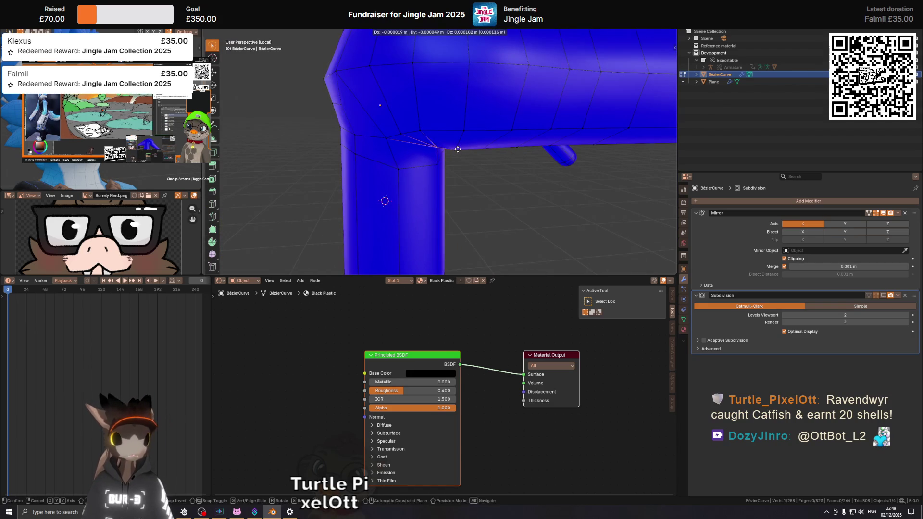
pyautogui.press('g')
pyautogui.click(465, 135)
pyautogui.moveTo(465, 136)
pyautogui.mouseDown(button='middle')
pyautogui.moveTo(497, 147)
pyautogui.moveTo(421, 135)
pyautogui.moveTo(511, 140)
pyautogui.moveTo(447, 122)
pyautogui.moveTo(456, 123)
pyautogui.mouseUp(button='middle')
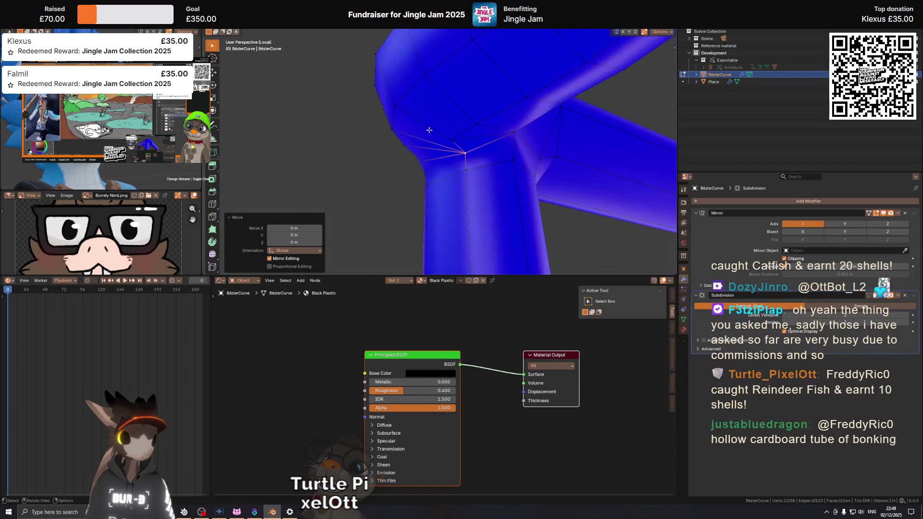
pyautogui.press('k')
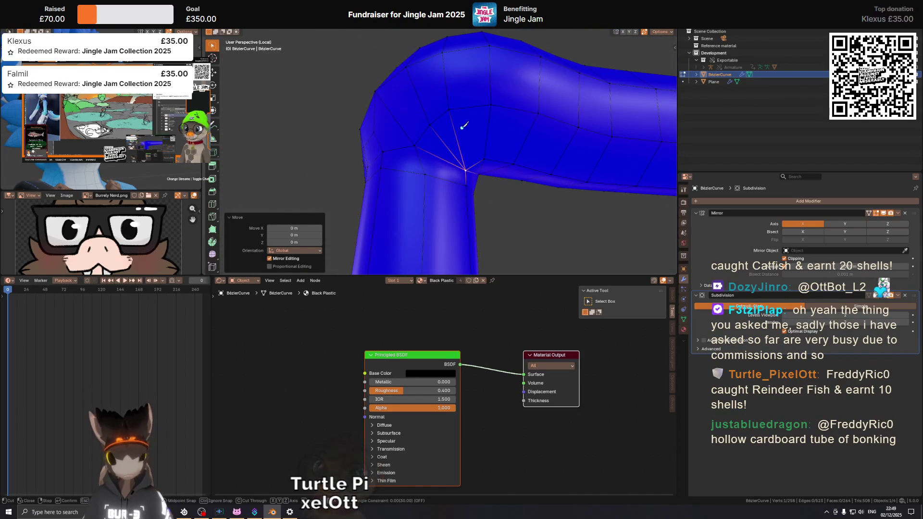
pyautogui.press('Return')
pyautogui.hotkey('ctrl', 'x')
pyautogui.moveTo(482, 149); pyautogui.dragTo(435, 156, button='middle')
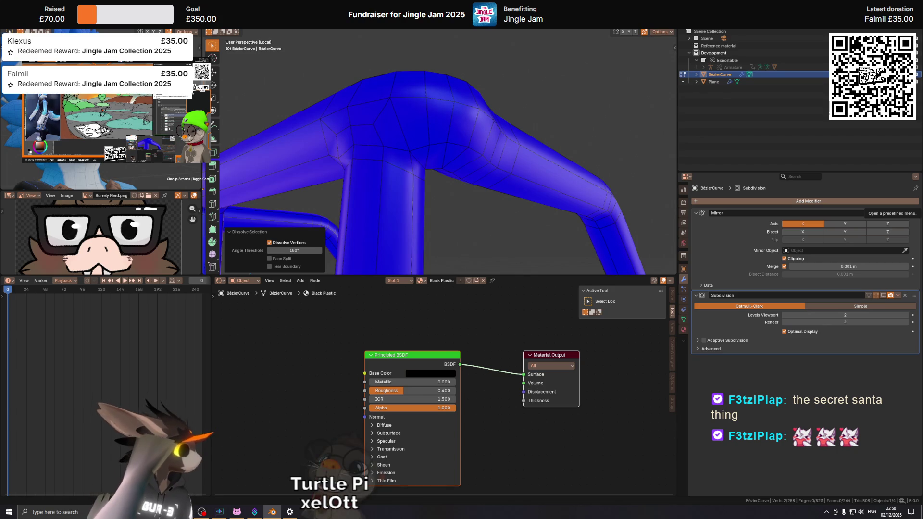
# Step: In top view, scale the selected arm edge loop to zero width along one axis to flatten it
pyautogui.moveTo(501, 257)
pyautogui.mouseDown(button='middle')
pyautogui.moveTo(426, 164)
pyautogui.moveTo(496, 151)
pyautogui.moveTo(542, 120)
pyautogui.moveTo(454, 191)
pyautogui.moveTo(440, 166)
pyautogui.mouseUp(button='middle')
pyautogui.scroll(-4, 440, 166)
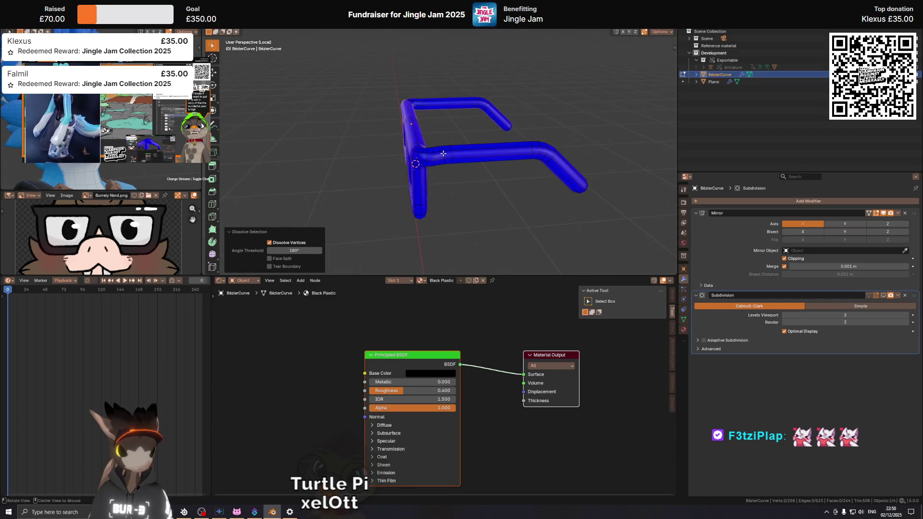
pyautogui.scroll(3, 437, 152)
pyautogui.moveTo(436, 153)
pyautogui.mouseDown(button='middle')
pyautogui.moveTo(504, 167)
pyautogui.moveTo(505, 140)
pyautogui.moveTo(506, 151)
pyautogui.moveTo(411, 185)
pyautogui.moveTo(448, 166)
pyautogui.moveTo(469, 179)
pyautogui.mouseUp(button='middle')
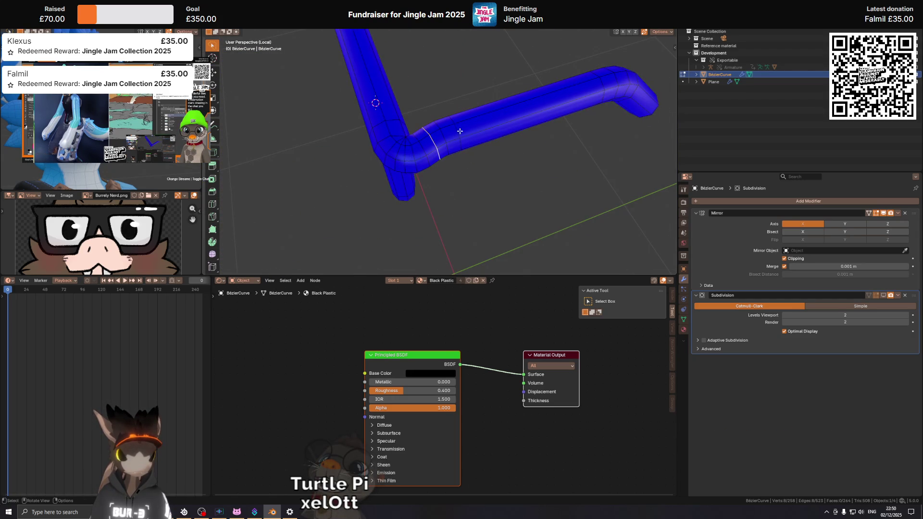
pyautogui.press('KP_7')
pyautogui.scroll(1, 464, 120)
pyautogui.keyDown('shift'); pyautogui.moveTo(464, 121); pyautogui.dragTo(452, 150, button='middle'); pyautogui.keyUp('shift')
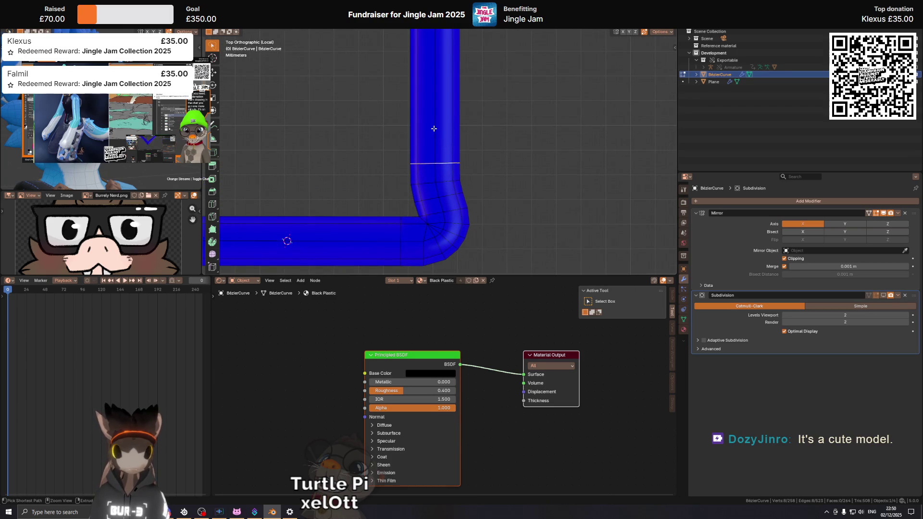
pyautogui.press('s')
pyautogui.press('z')
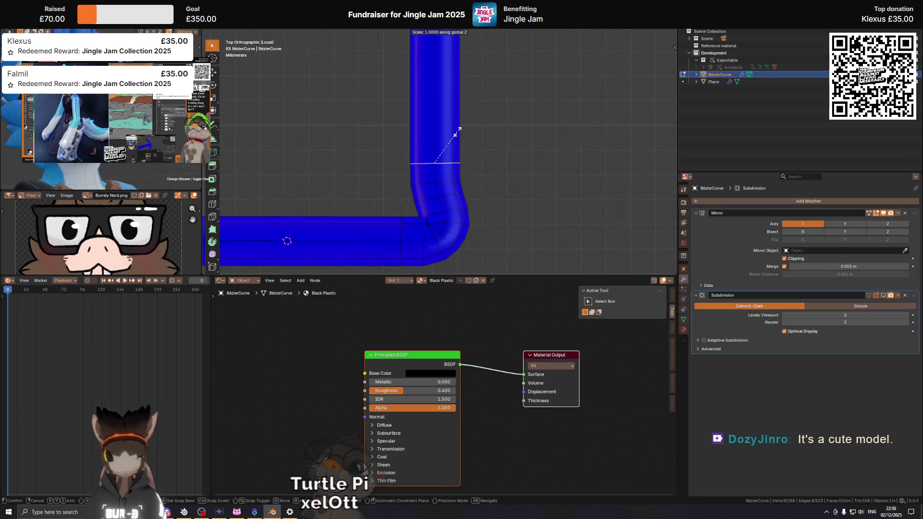
pyautogui.press('Return')
pyautogui.scroll(-2, 457, 131)
pyautogui.keyDown('shift'); pyautogui.moveTo(458, 131); pyautogui.dragTo(443, 152, button='middle'); pyautogui.keyUp('shift')
pyautogui.scroll(2, 444, 152)
pyautogui.scroll(1, 439, 158)
pyautogui.press('g')
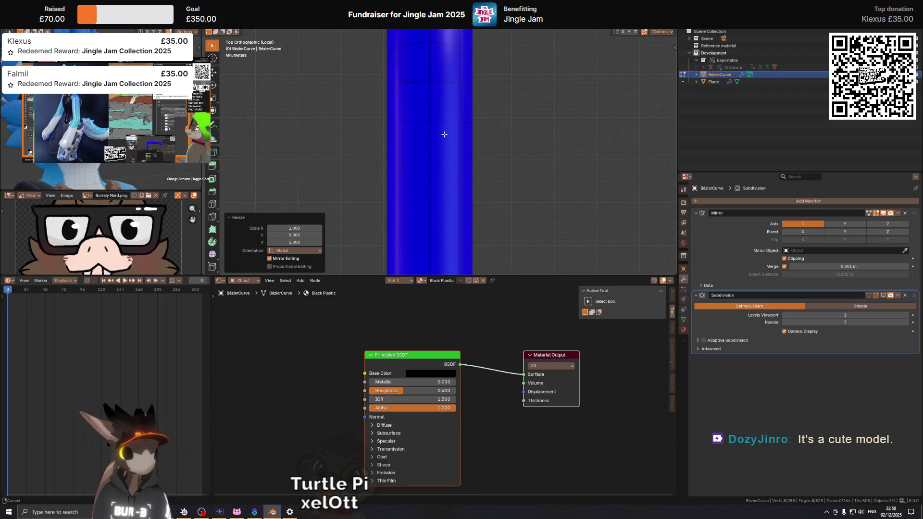
pyautogui.keyDown('ctrl'); pyautogui.moveTo(441, 152); pyautogui.dragTo(457, 122, button='middle'); pyautogui.keyUp('ctrl')
pyautogui.scroll(-1, 458, 123)
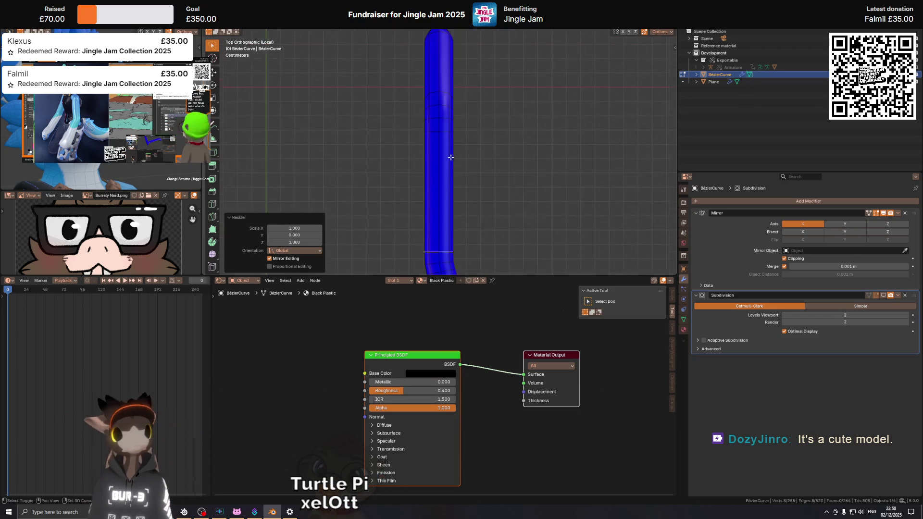
pyautogui.scroll(-1, 458, 116)
pyautogui.scroll(-1, 461, 82)
# Step: Shift the edge loop just above the bend sideways along the X axis to straighten the arm
pyautogui.keyDown('shift'); pyautogui.moveTo(462, 83); pyautogui.dragTo(458, 128, button='middle'); pyautogui.keyUp('shift')
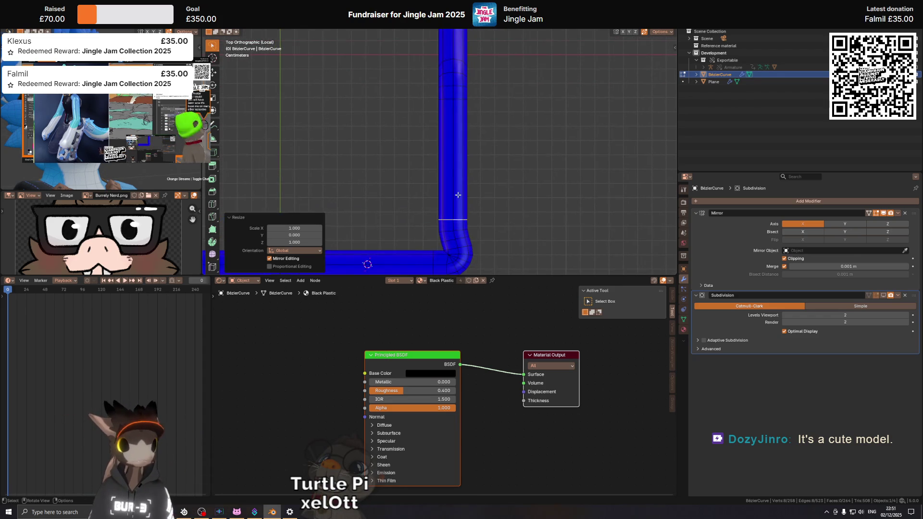
pyautogui.keyDown('alt'); pyautogui.click(453, 222); pyautogui.keyUp('alt')
pyautogui.press('g')
pyautogui.press('x')
pyautogui.click(452, 99)
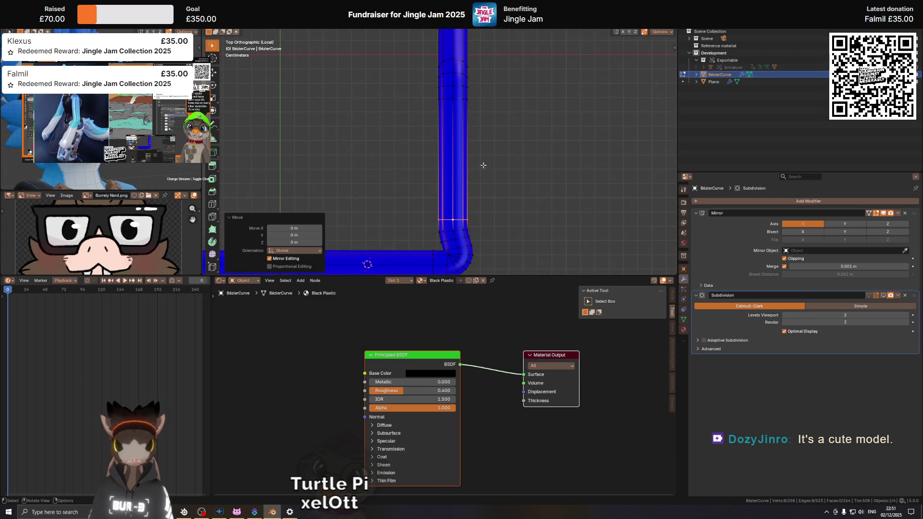
# Step: Return to object mode, show the frame's black material in Material Preview and save Nerd Glasses.blend
pyautogui.press('Tab')
pyautogui.moveTo(474, 201)
pyautogui.keyDown('shift'); pyautogui.mouseDown(button='middle')
pyautogui.moveTo(484, 122)
pyautogui.moveTo(452, 112)
pyautogui.moveTo(448, 142)
pyautogui.moveTo(439, 115)
pyautogui.moveTo(460, 120)
pyautogui.moveTo(450, 138)
pyautogui.moveTo(529, 188)
pyautogui.mouseUp(button='middle'); pyautogui.keyUp('shift')
pyautogui.press('z')
pyautogui.hotkey('ctrl', 's')
pyautogui.moveTo(463, 174); pyautogui.dragTo(477, 172, button='middle')
pyautogui.press('z')
pyautogui.press('z')
pyautogui.press('z')
pyautogui.click(502, 173)
pyautogui.hotkey('alt', 'z')
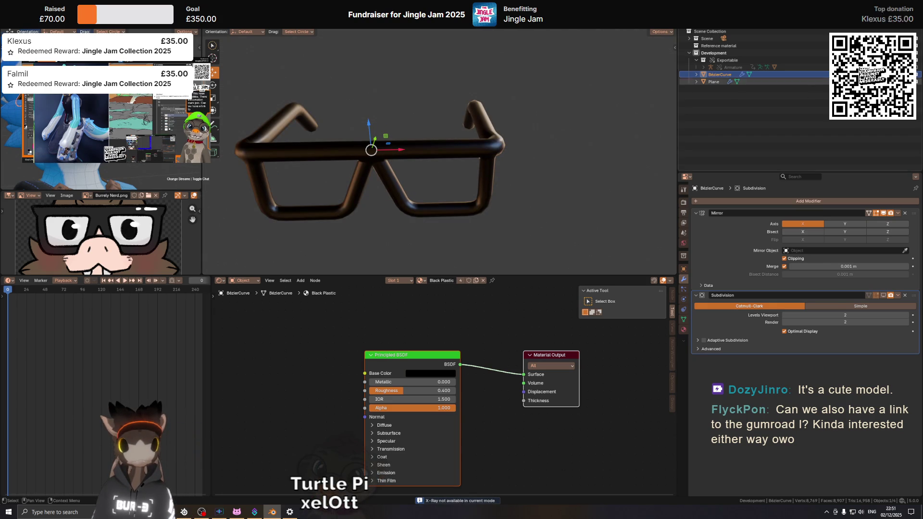
# Step: Make the Plane lens active, leave local view to show the glasses on the bird, and return to Object Mode
pyautogui.click(713, 82)
pyautogui.moveTo(448, 159); pyautogui.dragTo(465, 141, button='middle')
pyautogui.hotkey('ctrl', 'Tab')
pyautogui.scroll(-3, 431, 112)
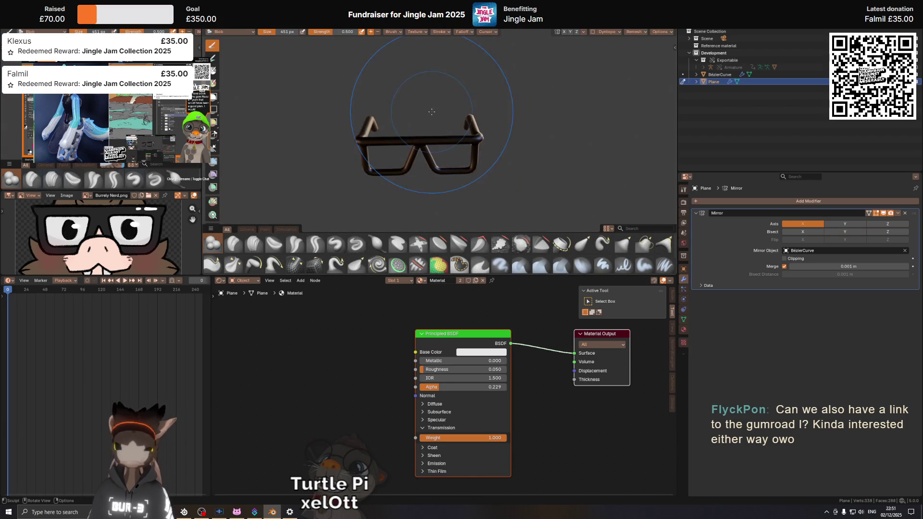
pyautogui.press('KP_Divide')
pyautogui.scroll(3, 558, 177)
pyautogui.hotkey('ctrl', 'Tab')
pyautogui.click(499, 138)
pyautogui.moveTo(499, 138)
pyautogui.mouseDown(button='middle')
pyautogui.moveTo(534, 119)
pyautogui.moveTo(524, 144)
pyautogui.mouseUp(button='middle')
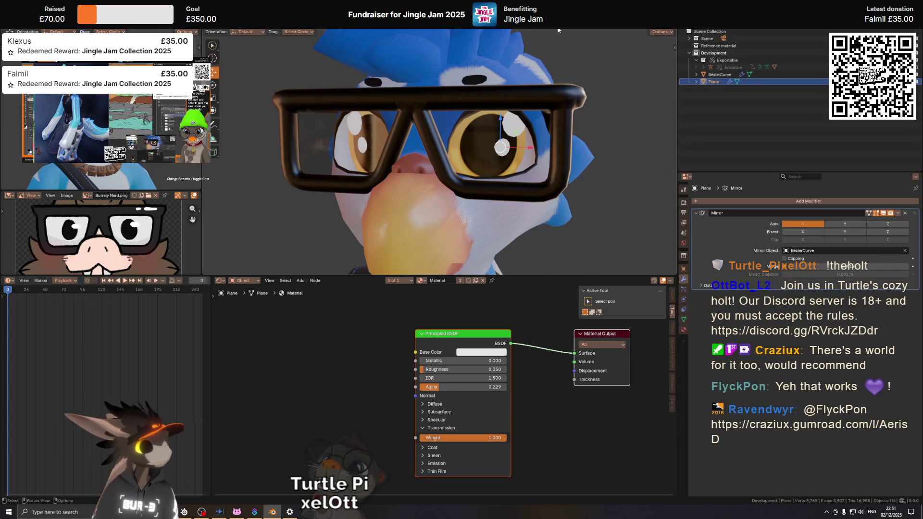
# Step: Toggle Scene Lights off and back in Viewport Shading, then switch to the full Rendered preview
pyautogui.moveTo(555, 29)
pyautogui.keyDown('ctrl'); pyautogui.mouseDown(button='middle')
pyautogui.moveTo(520, 77)
pyautogui.moveTo(451, 82)
pyautogui.mouseUp(button='middle'); pyautogui.keyUp('ctrl')
pyautogui.hotkey('ctrl', 'Tab')
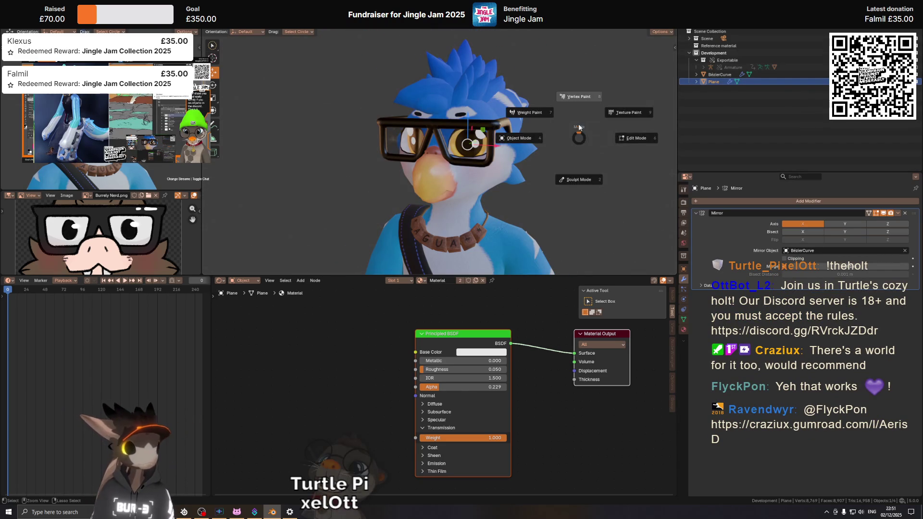
pyautogui.click(579, 138)
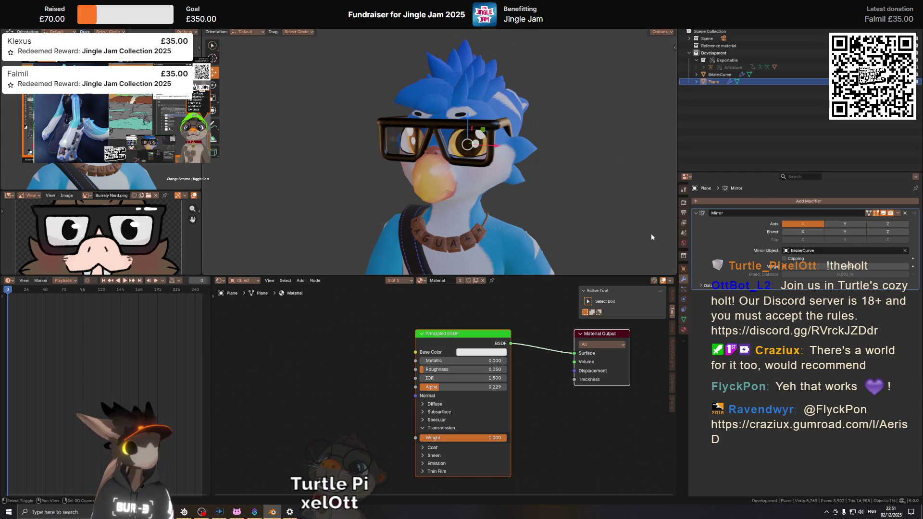
pyautogui.click(671, 18)
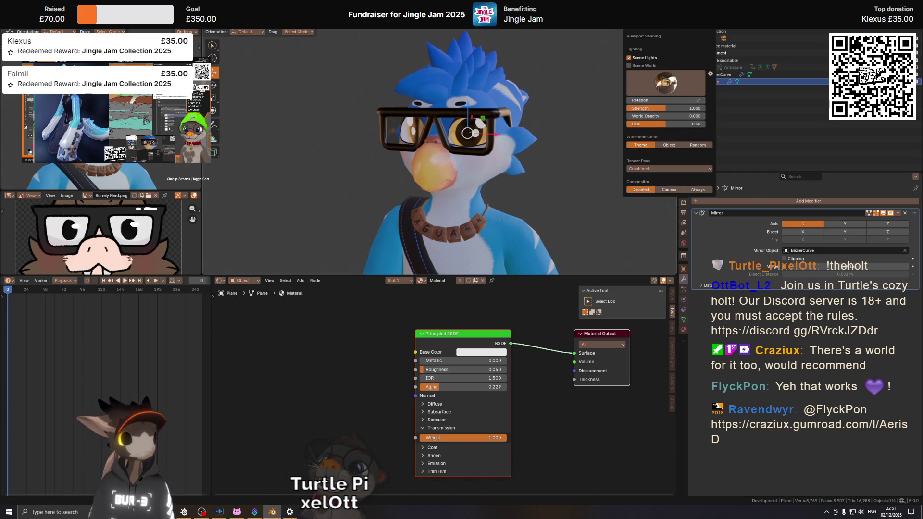
pyautogui.click(654, 64)
pyautogui.click(640, 65)
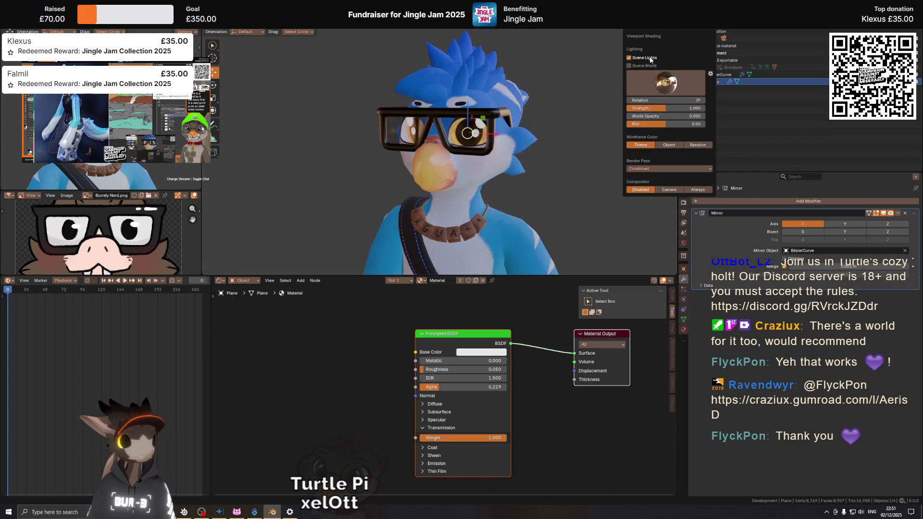
pyautogui.press('z')
pyautogui.click(560, 52)
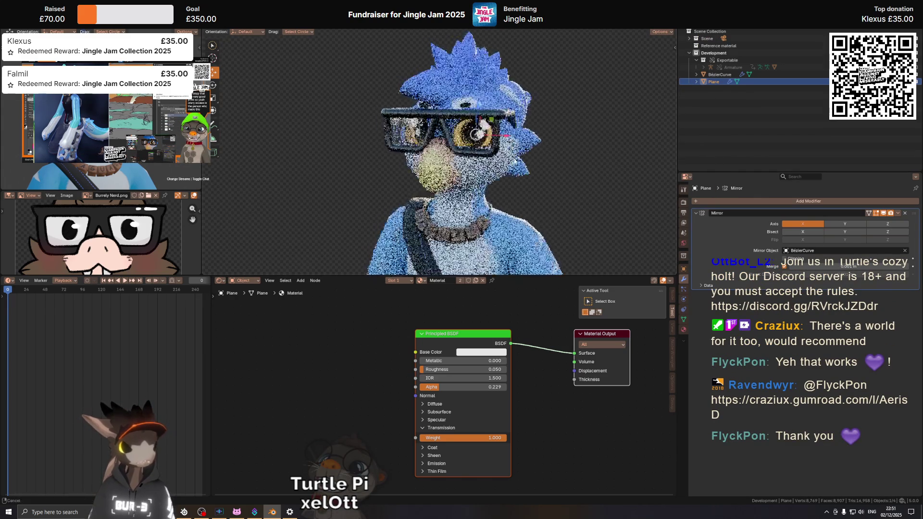
# Step: Orbit around the rendered bird wearing the glasses to a more frontal view
pyautogui.moveTo(469, 160); pyautogui.dragTo(521, 160, button='middle')
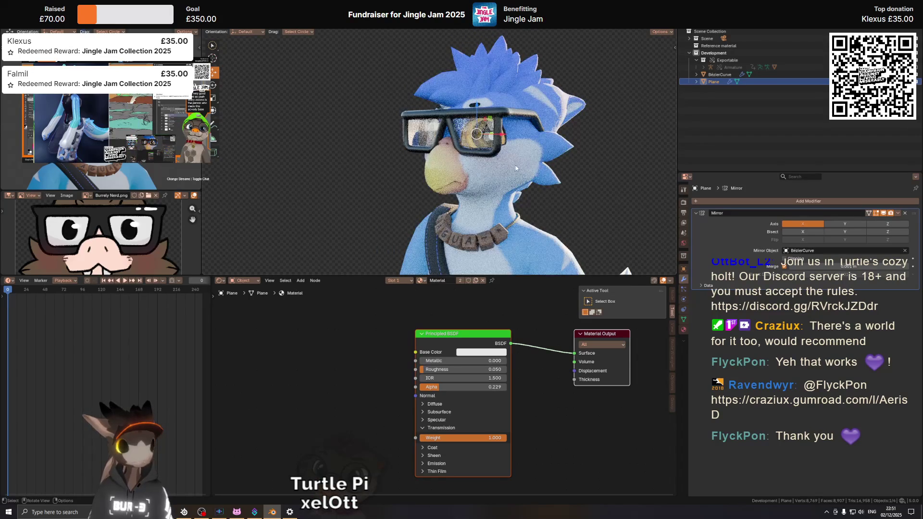
pyautogui.moveTo(548, 128)
pyautogui.mouseDown(button='middle')
pyautogui.moveTo(491, 110)
pyautogui.moveTo(499, 136)
pyautogui.mouseUp(button='middle')
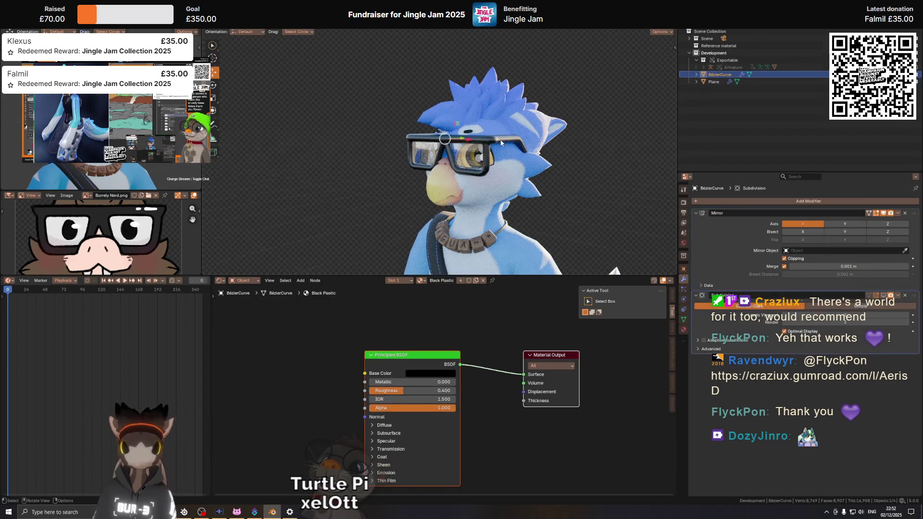
pyautogui.click(502, 141)
pyautogui.press('Tab')
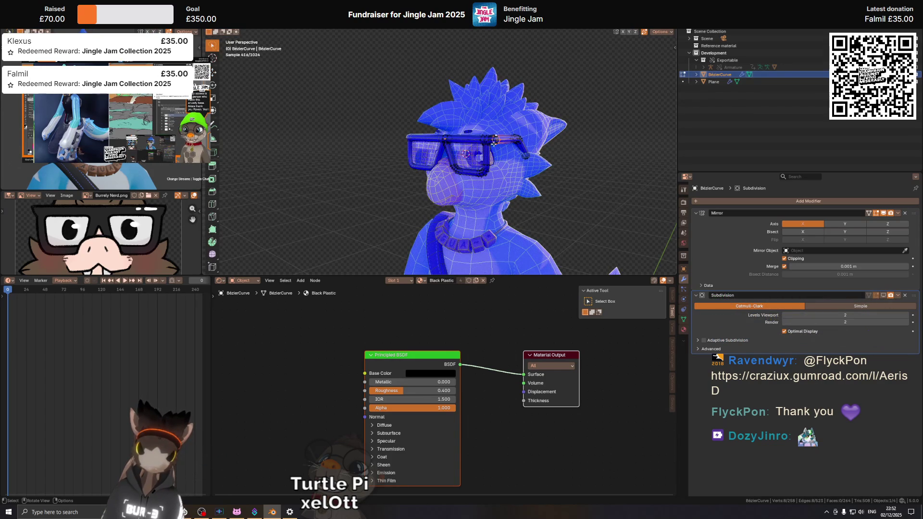
pyautogui.press('Tab')
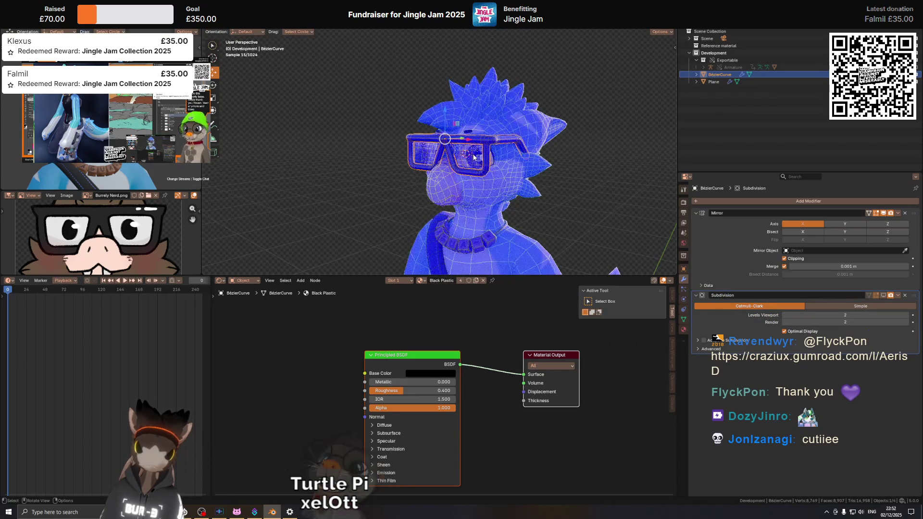
pyautogui.click(473, 156)
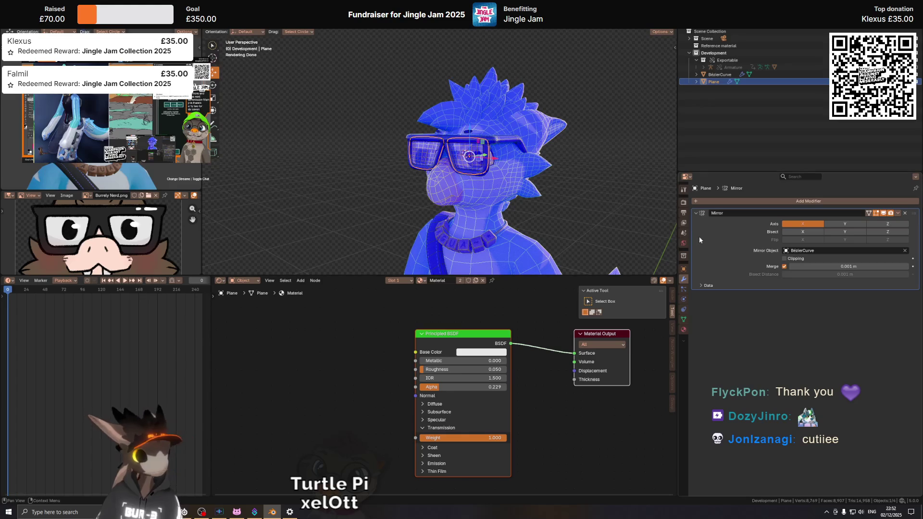
pyautogui.click(684, 319)
pyautogui.click(684, 280)
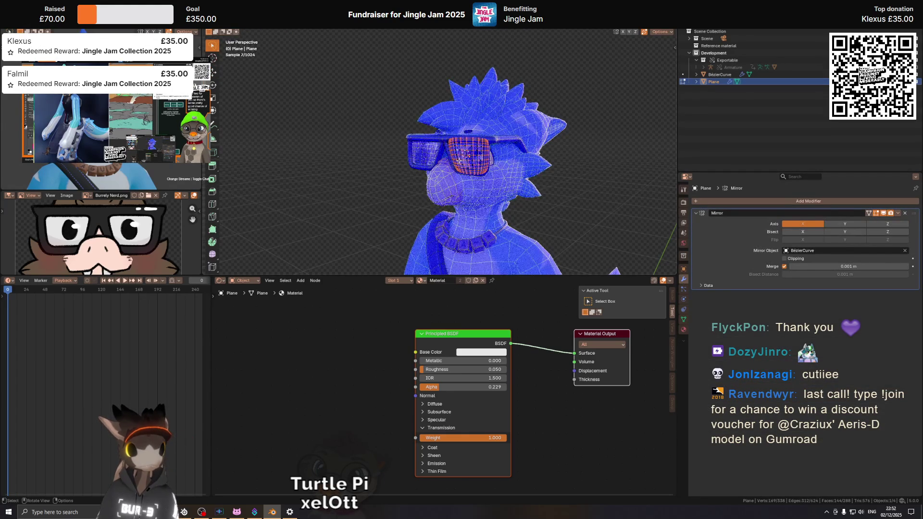
pyautogui.moveTo(479, 166)
pyautogui.keyDown('ctrl'); pyautogui.mouseDown(button='middle')
pyautogui.moveTo(483, 157)
pyautogui.moveTo(450, 165)
pyautogui.mouseUp(button='middle'); pyautogui.keyUp('ctrl')
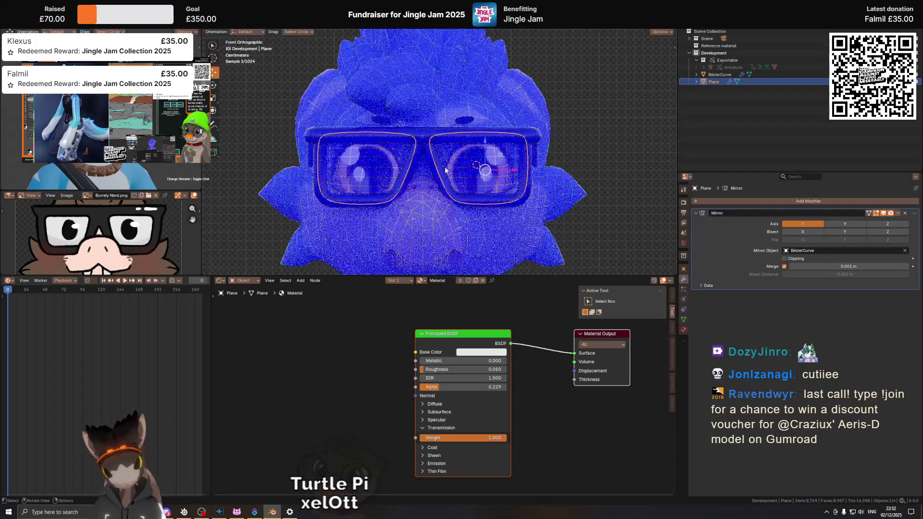
pyautogui.scroll(2, 447, 164)
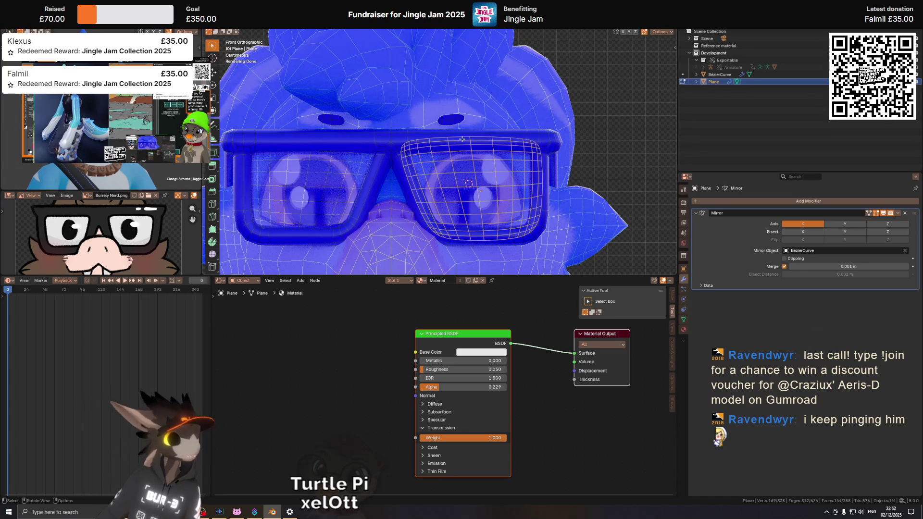
pyautogui.scroll(-5, 501, 142)
pyautogui.scroll(2, 502, 142)
# Step: Finish editing the lens plane and select the glasses frame on the character's head
pyautogui.moveTo(501, 141)
pyautogui.mouseDown(button='middle')
pyautogui.moveTo(469, 142)
pyautogui.moveTo(472, 130)
pyautogui.mouseUp(button='middle')
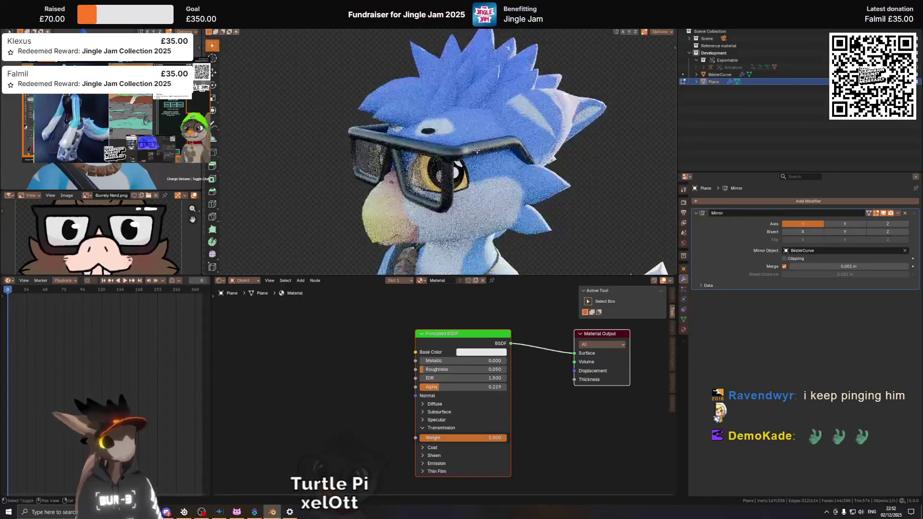
pyautogui.press('Tab')
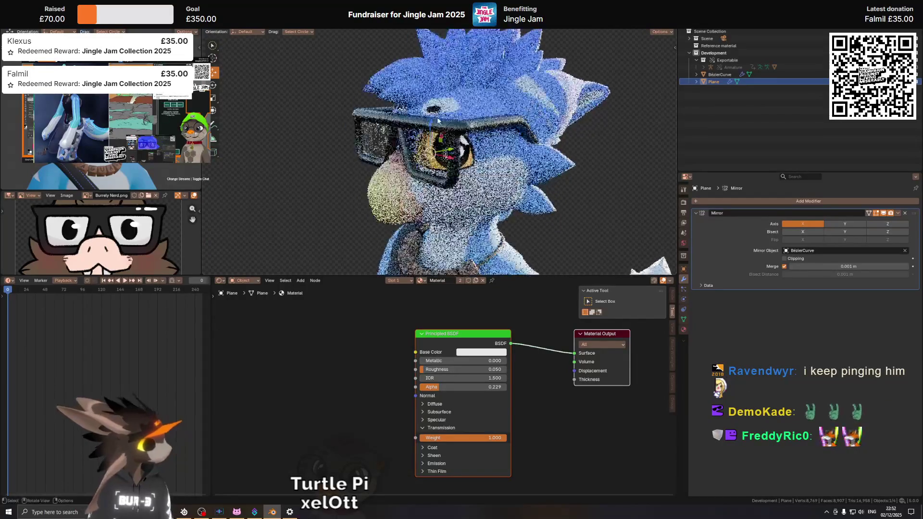
pyautogui.scroll(-2, 503, 127)
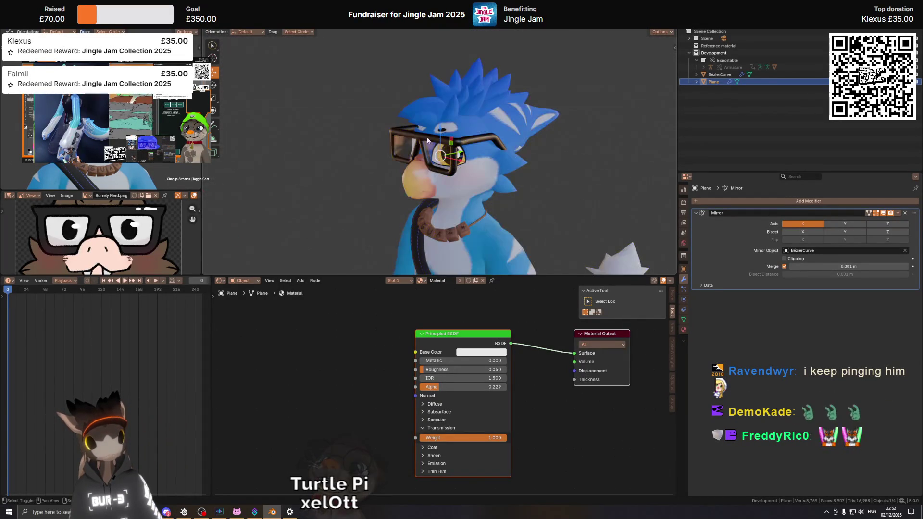
pyautogui.moveTo(514, 174)
pyautogui.mouseDown(button='middle')
pyautogui.moveTo(534, 174)
pyautogui.moveTo(491, 162)
pyautogui.mouseUp(button='middle')
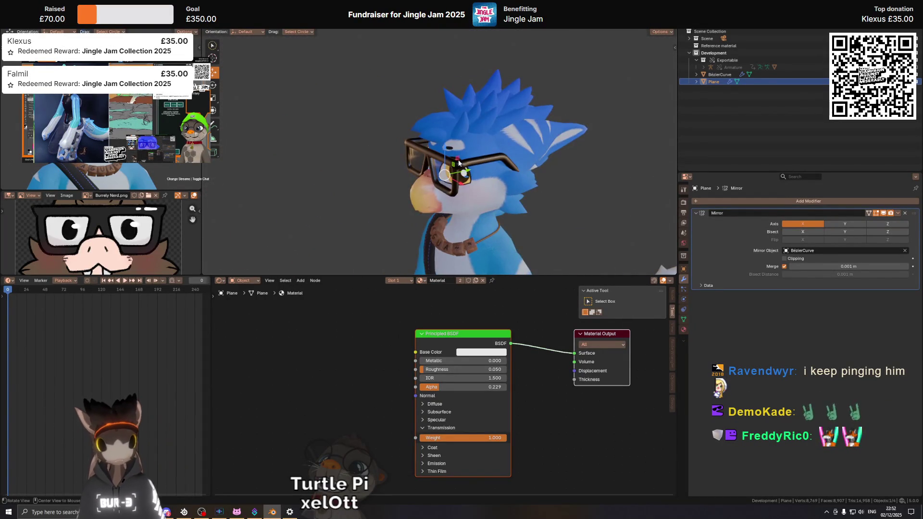
pyautogui.scroll(4, 468, 156)
pyautogui.click(466, 146)
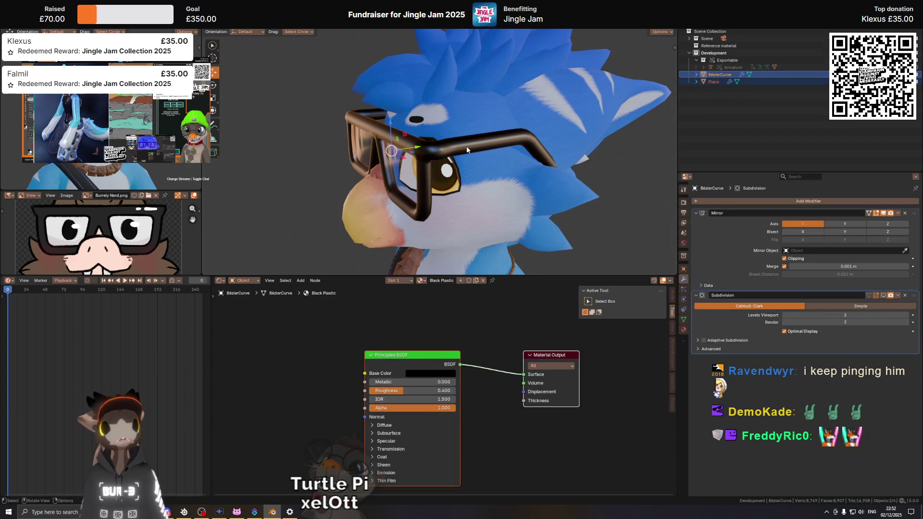
# Step: Inspect the glasses via the context menu and switch to see-through wireframe shading
pyautogui.moveTo(467, 147); pyautogui.dragTo(442, 159, button='middle')
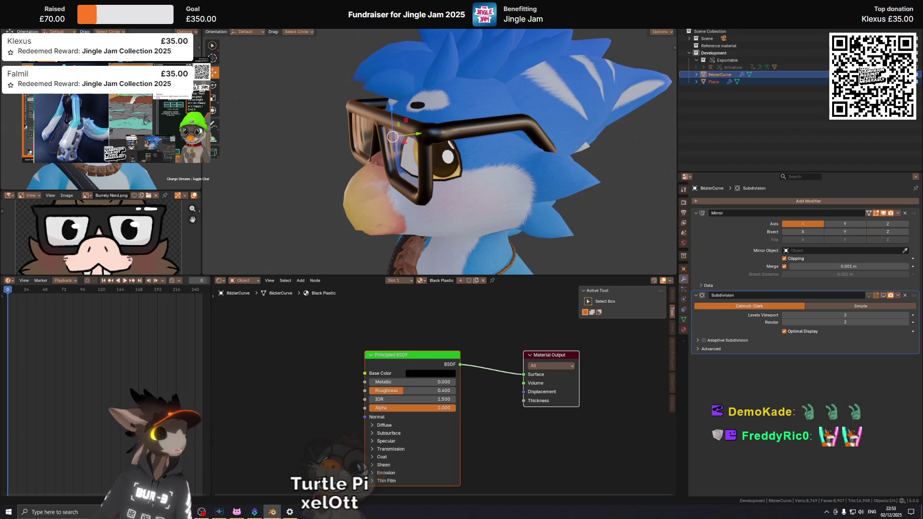
pyautogui.moveTo(461, 98)
pyautogui.mouseDown(button='middle')
pyautogui.moveTo(472, 157)
pyautogui.moveTo(489, 158)
pyautogui.mouseUp(button='middle')
pyautogui.rightClick(489, 156)
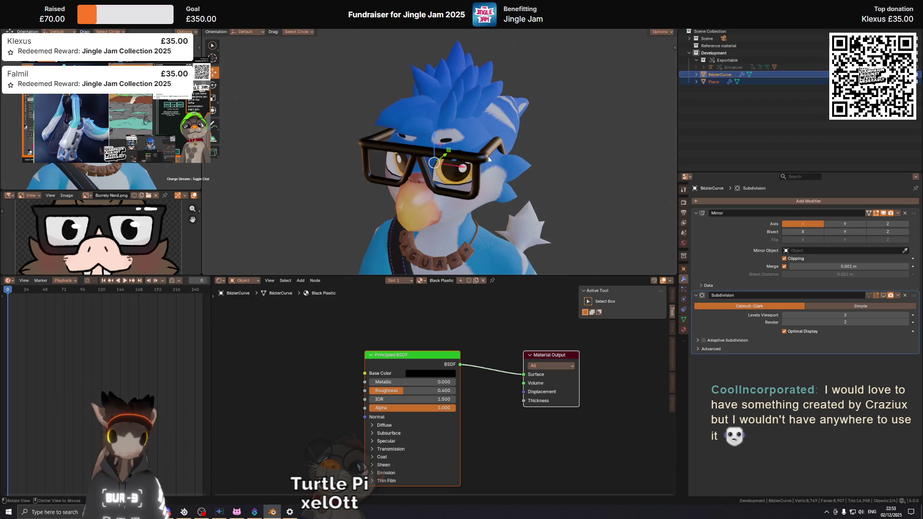
pyautogui.hotkey('shift', 'z')
# Step: Orbit around the bird and glasses in the blue wireframe view, from below and the side
pyautogui.moveTo(479, 155)
pyautogui.mouseDown(button='middle')
pyautogui.moveTo(451, 145)
pyautogui.moveTo(513, 165)
pyautogui.moveTo(455, 192)
pyautogui.mouseUp(button='middle')
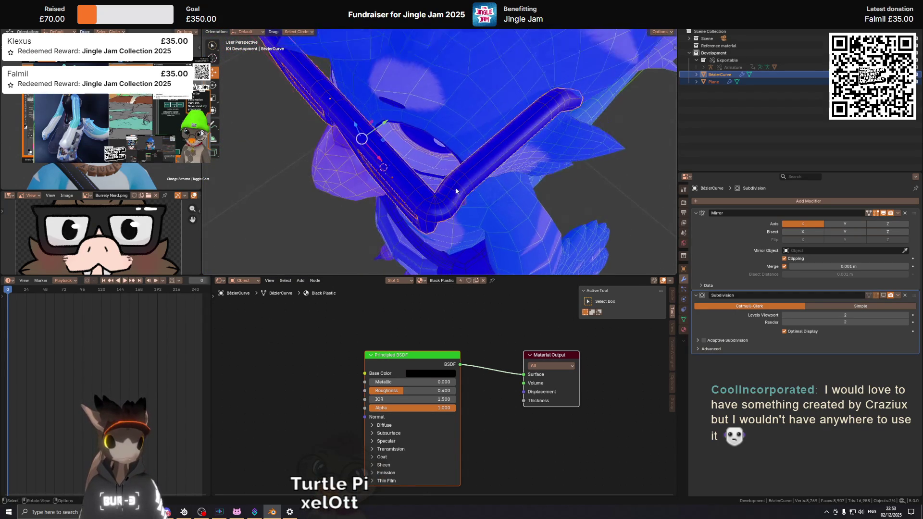
pyautogui.moveTo(456, 192)
pyautogui.mouseDown(button='middle')
pyautogui.moveTo(499, 161)
pyautogui.moveTo(530, 157)
pyautogui.mouseUp(button='middle')
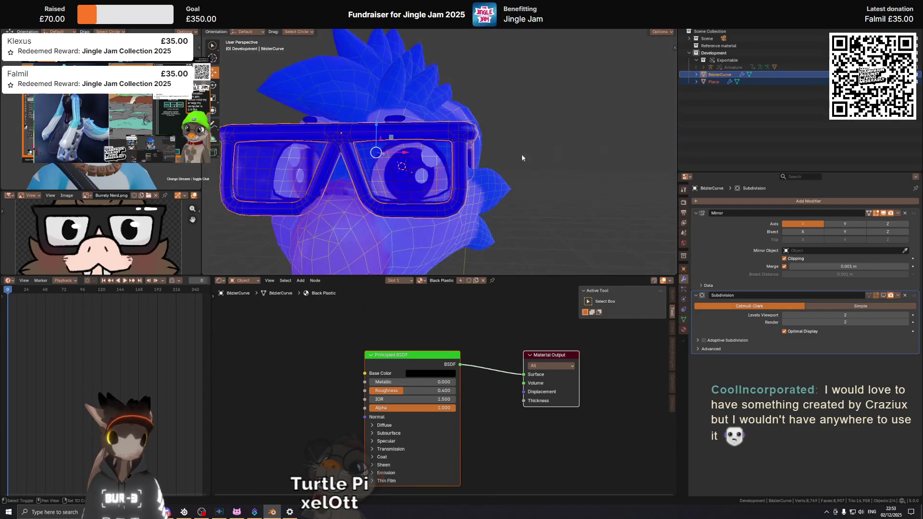
pyautogui.scroll(2, 531, 158)
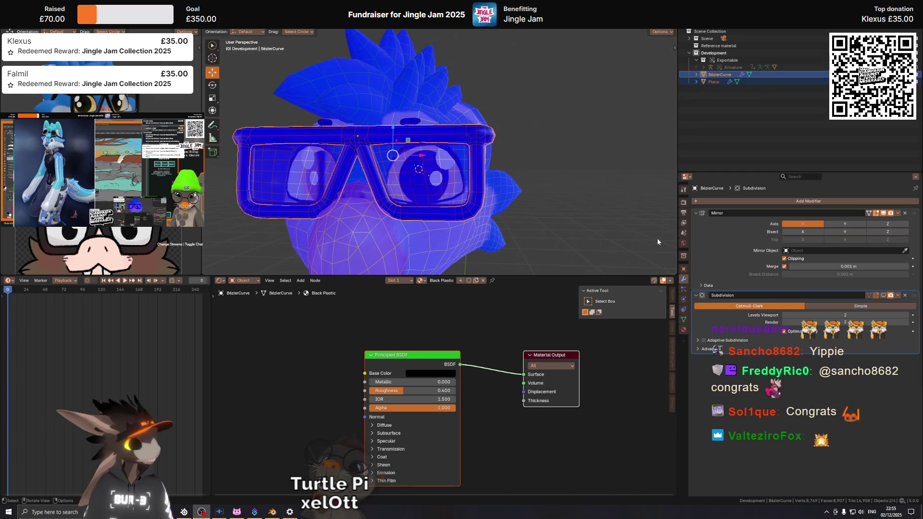
pyautogui.moveTo(366, 155)
pyautogui.mouseDown(button='middle')
pyautogui.moveTo(398, 143)
pyautogui.moveTo(430, 160)
pyautogui.mouseUp(button='middle')
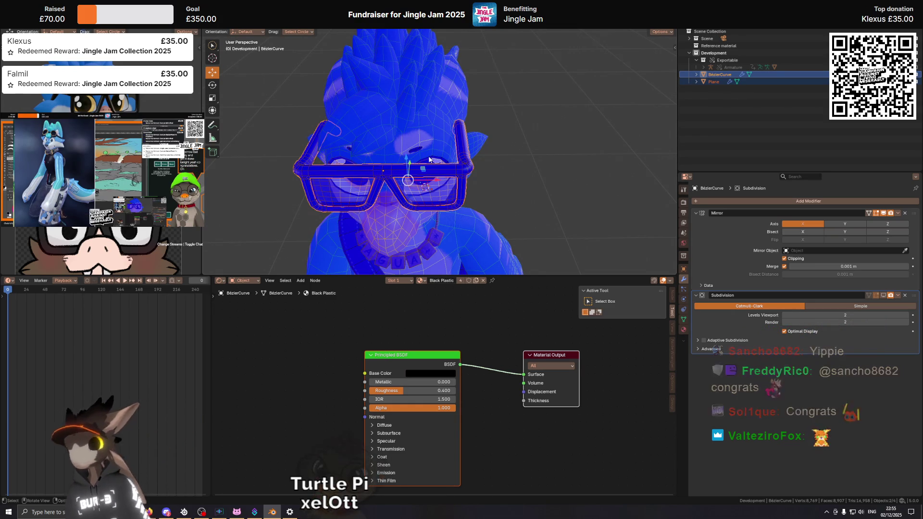
# Step: Orbit back to a near-front shaded view of the bird wearing the black glasses
pyautogui.moveTo(493, 103); pyautogui.dragTo(469, 106, button='middle')
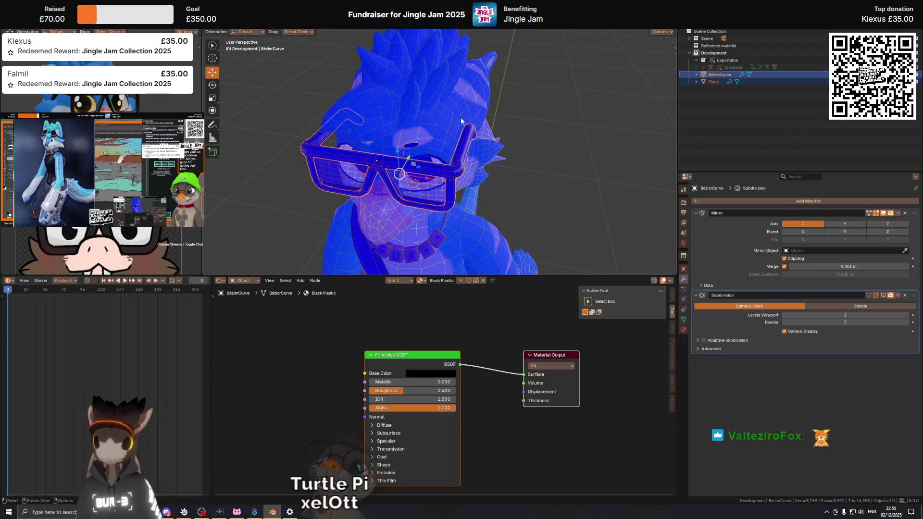
pyautogui.moveTo(419, 141); pyautogui.dragTo(445, 134, button='middle')
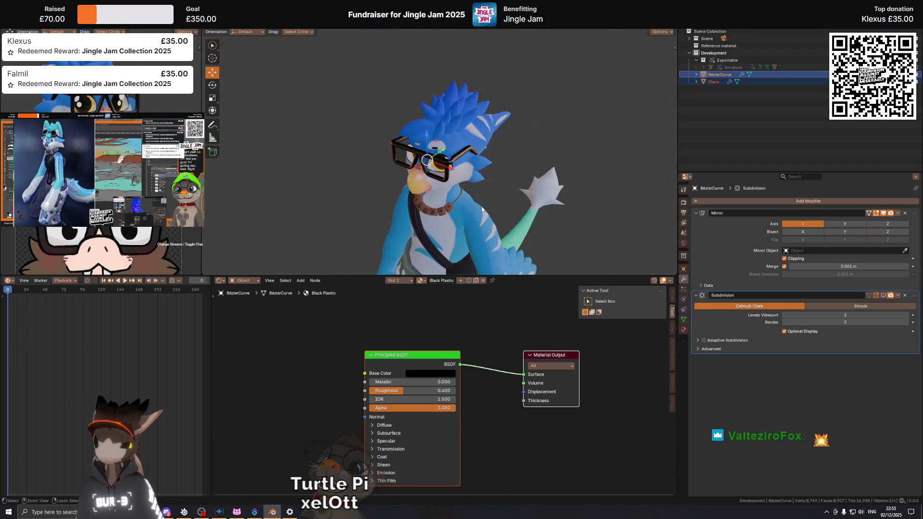
pyautogui.moveTo(460, 173)
pyautogui.mouseDown(button='middle')
pyautogui.moveTo(502, 171)
pyautogui.moveTo(421, 163)
pyautogui.mouseUp(button='middle')
pyautogui.scroll(2, 440, 152)
pyautogui.scroll(2, 469, 131)
pyautogui.scroll(1, 473, 133)
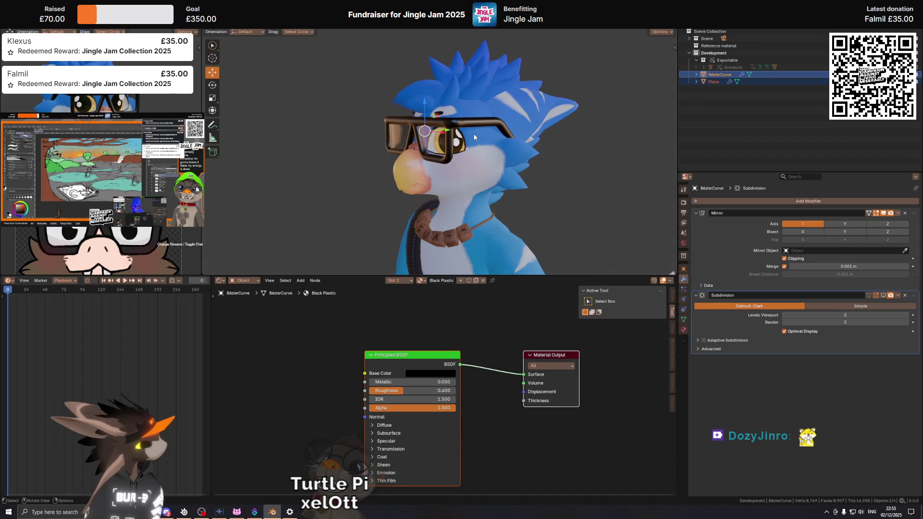
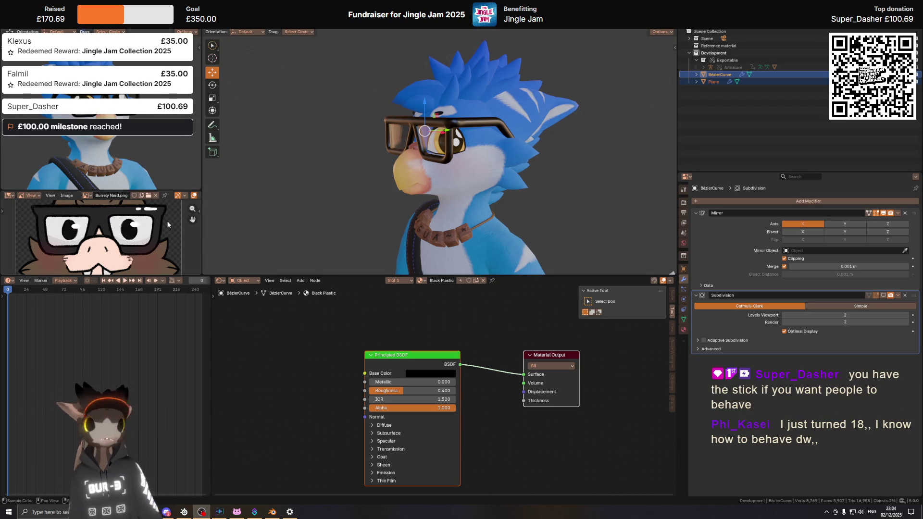
# Step: Select the glasses object, frame the view on it and enter Edit Mode on its mesh
pyautogui.moveTo(153, 191); pyautogui.dragTo(153, 155)
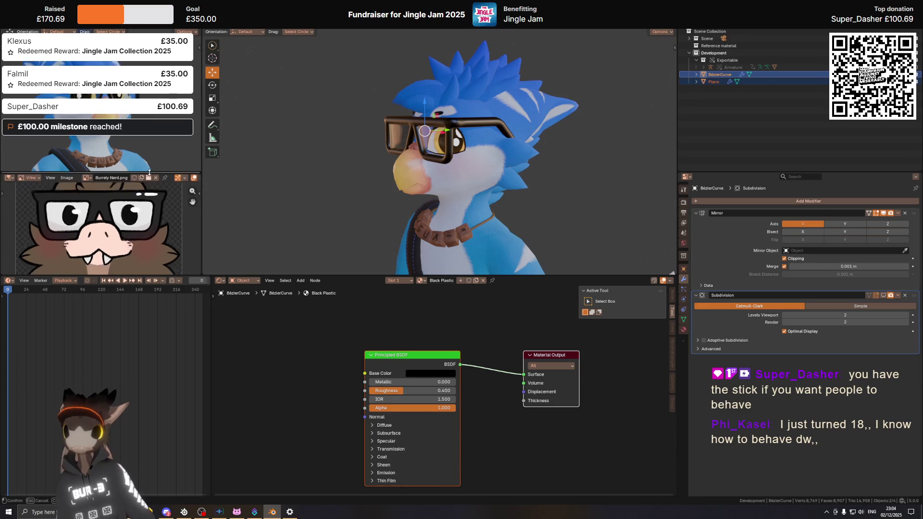
pyautogui.moveTo(288, 99); pyautogui.dragTo(510, 123, button='middle')
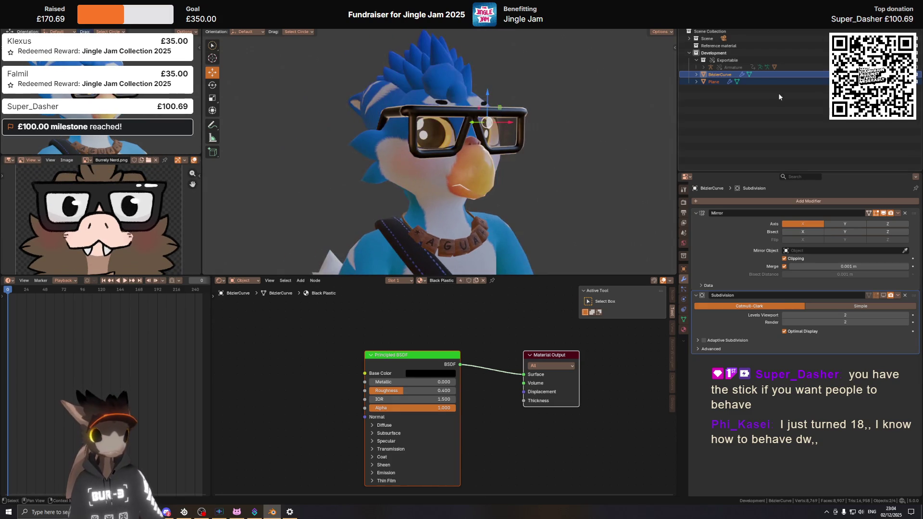
pyautogui.click(509, 122)
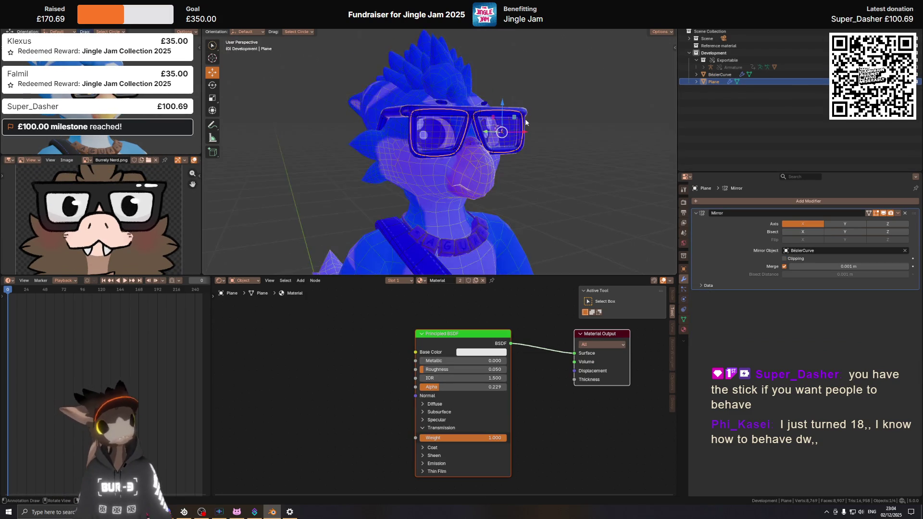
pyautogui.moveTo(534, 128); pyautogui.dragTo(654, 139, button='middle')
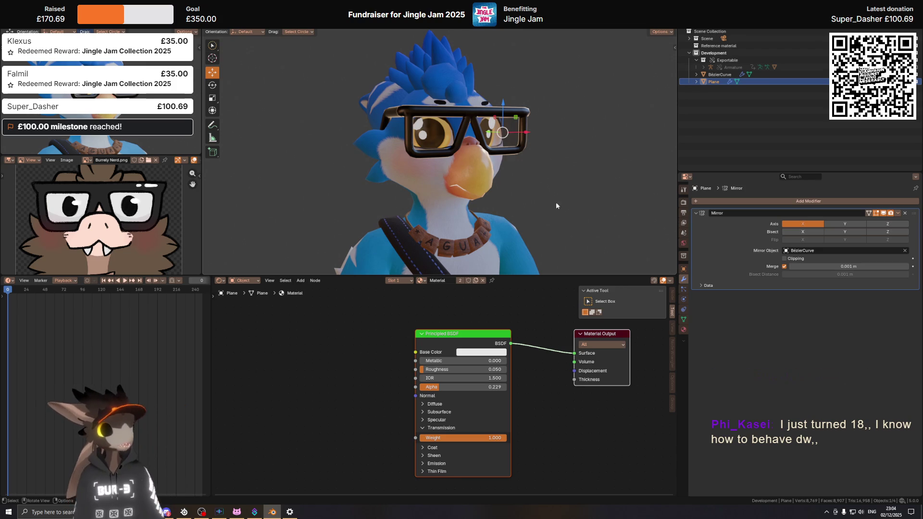
pyautogui.press('KP_Decimal')
pyautogui.press('Tab')
pyautogui.press('Tab')
pyautogui.press('Tab')
pyautogui.press('Tab')
pyautogui.moveTo(501, 92); pyautogui.dragTo(408, 164, button='middle')
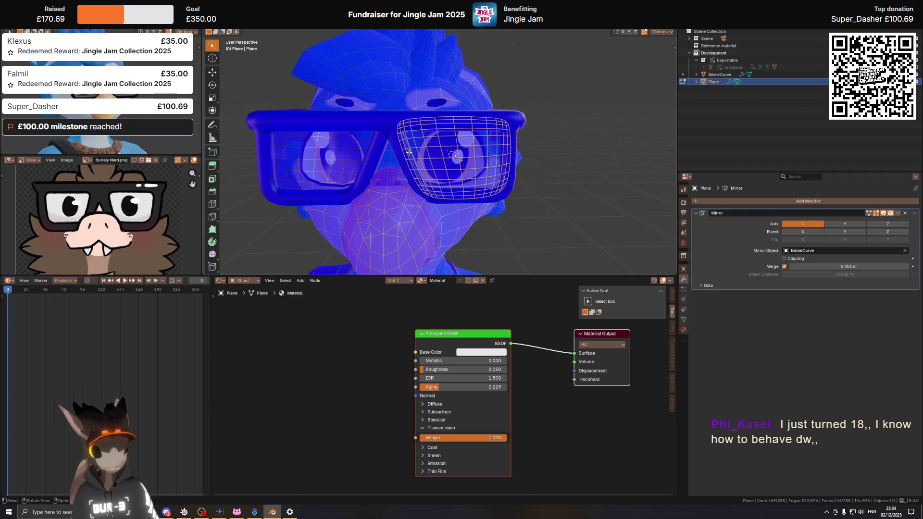
# Step: In front view, select the three lens-rim edge loops and delete them as edges
pyautogui.press('KP_1')
pyautogui.scroll(2, 399, 208)
pyautogui.scroll(2, 399, 207)
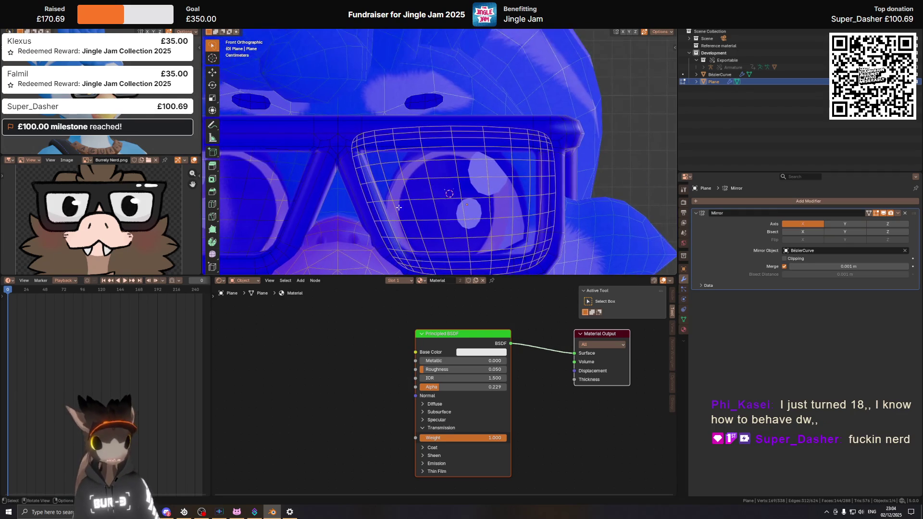
pyautogui.keyDown('alt'); pyautogui.click(371, 216); pyautogui.keyUp('alt')
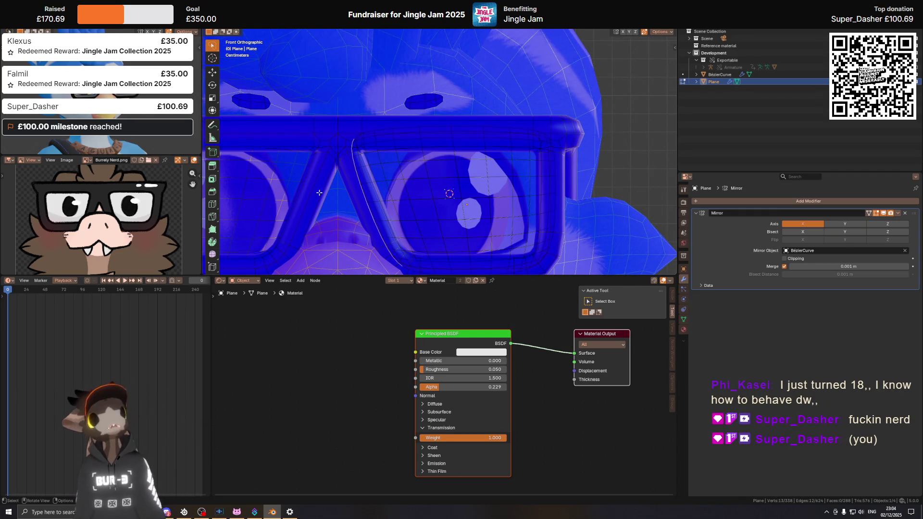
pyautogui.keyDown('alt'); pyautogui.keyDown('shift'); pyautogui.click(424, 146); pyautogui.keyUp('shift'); pyautogui.keyUp('alt')
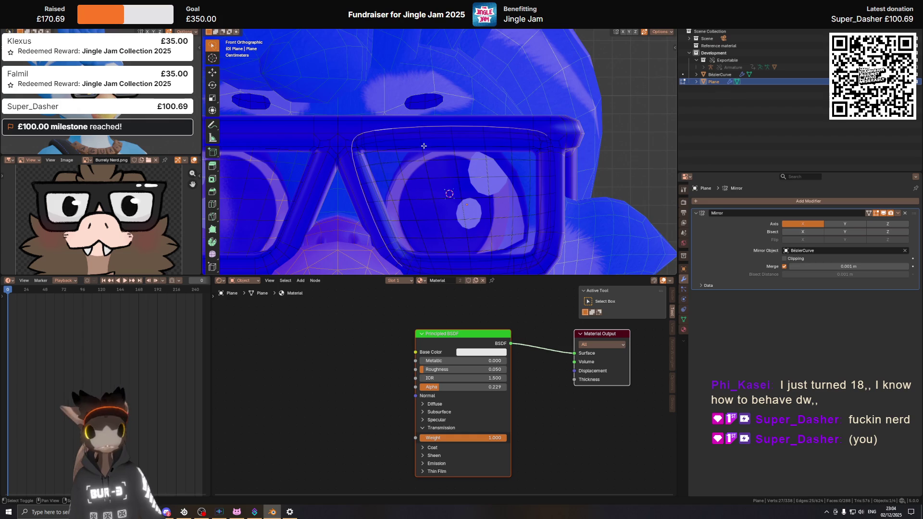
pyautogui.keyDown('alt'); pyautogui.keyDown('shift'); pyautogui.click(558, 169); pyautogui.keyUp('shift'); pyautogui.keyUp('alt')
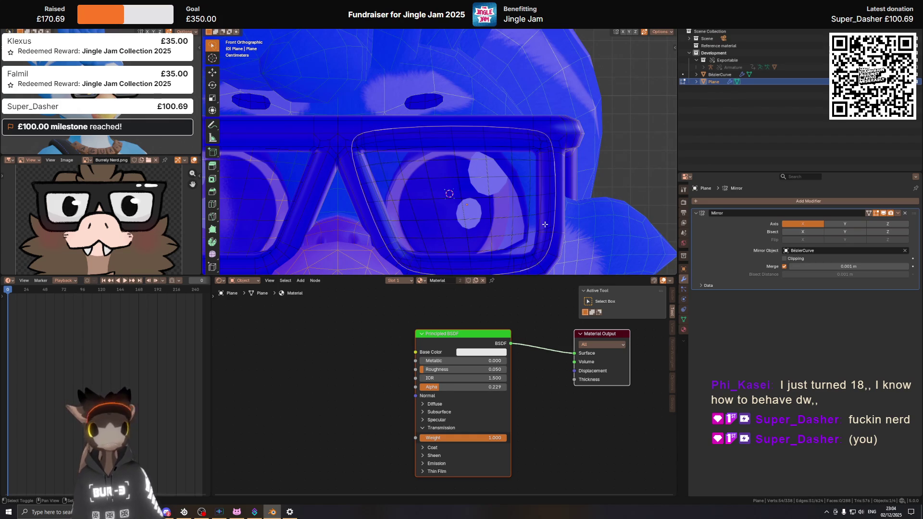
pyautogui.keyDown('shift'); pyautogui.moveTo(530, 246); pyautogui.dragTo(543, 211, button='middle'); pyautogui.keyUp('shift')
pyautogui.press('x')
pyautogui.click(621, 122)
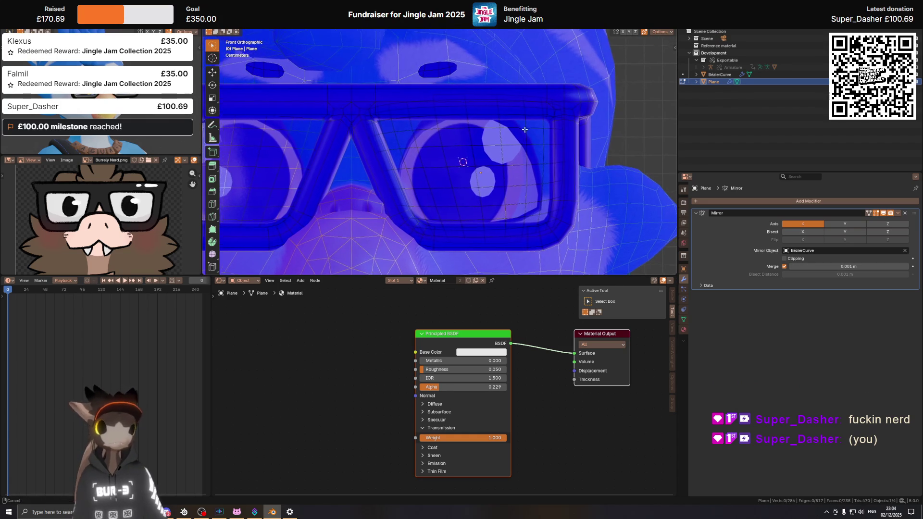
# Step: Select the left bridge diagonal loop, drop the right frame loop, and view the lens in perspective
pyautogui.keyDown('alt'); pyautogui.keyDown('shift'); pyautogui.click(369, 131); pyautogui.keyUp('shift'); pyautogui.keyUp('alt')
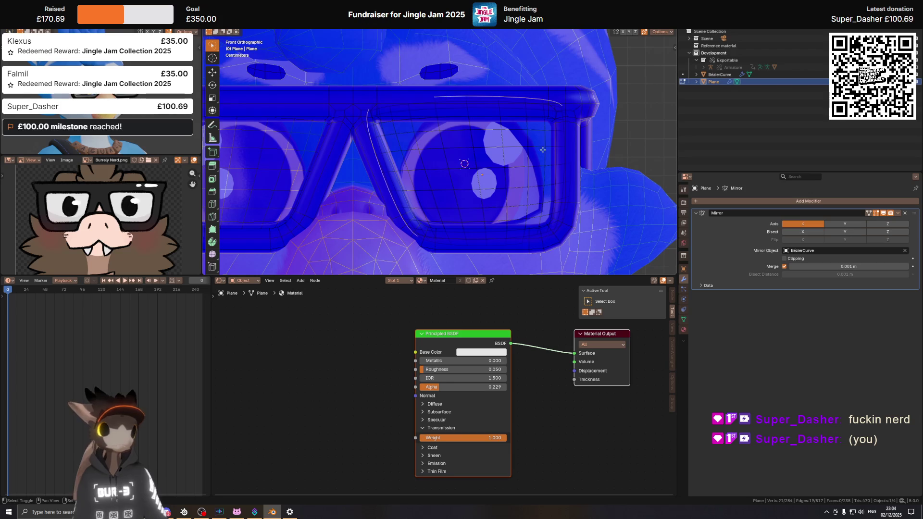
pyautogui.keyDown('alt'); pyautogui.keyDown('shift'); pyautogui.click(570, 136); pyautogui.keyUp('shift'); pyautogui.keyUp('alt')
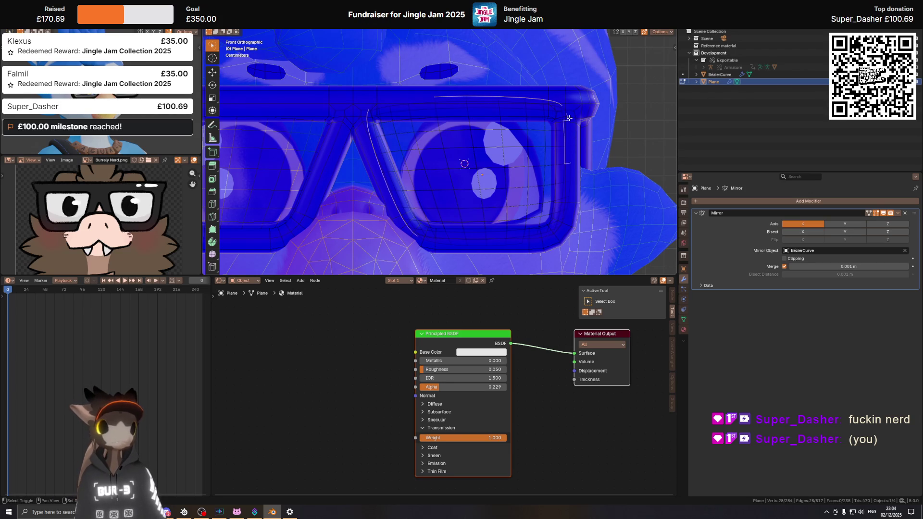
pyautogui.scroll(4, 580, 179)
pyautogui.moveTo(579, 179)
pyautogui.mouseDown(button='middle')
pyautogui.moveTo(470, 172)
pyautogui.moveTo(417, 181)
pyautogui.moveTo(355, 164)
pyautogui.mouseUp(button='middle')
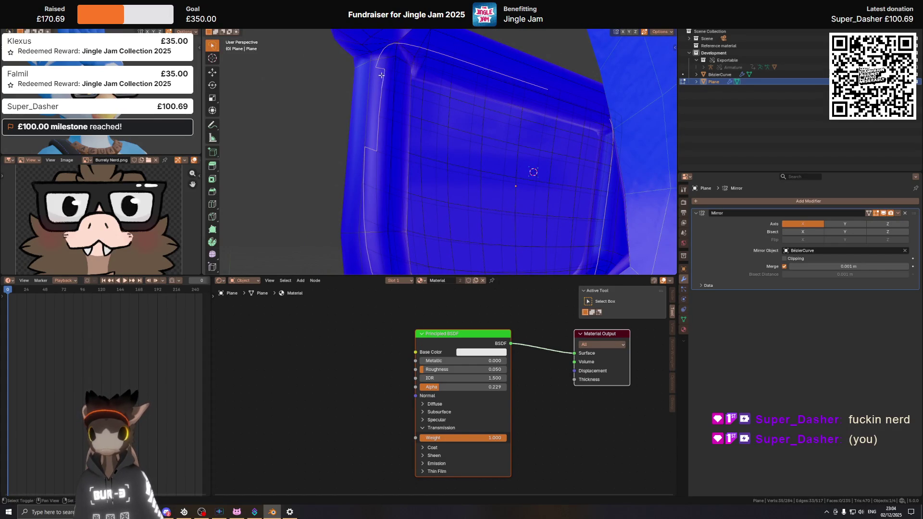
pyautogui.moveTo(387, 65); pyautogui.dragTo(403, 89, button='middle')
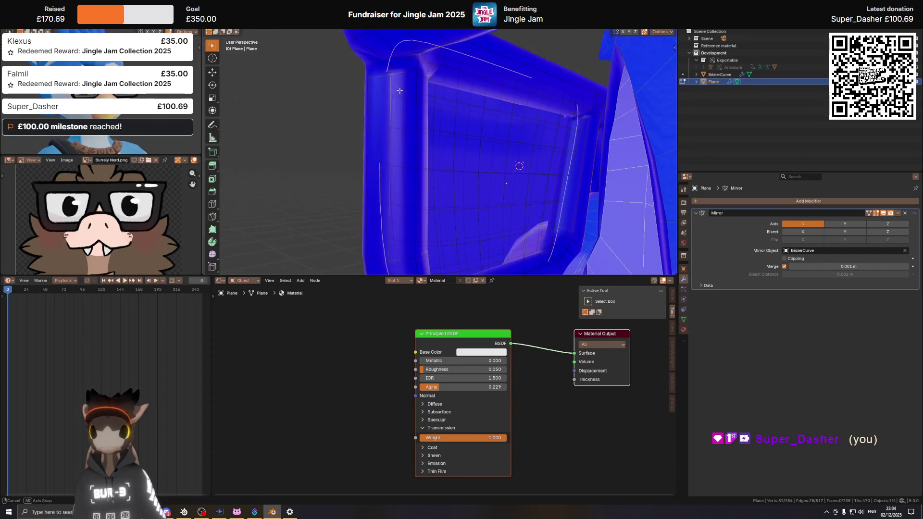
pyautogui.moveTo(425, 89); pyautogui.dragTo(388, 79, button='middle')
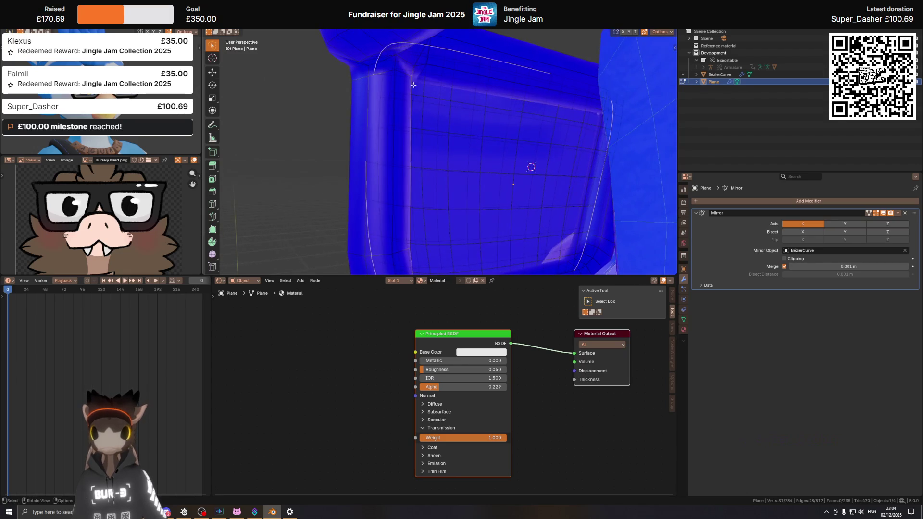
pyautogui.moveTo(430, 126)
pyautogui.mouseDown(button='middle')
pyautogui.moveTo(472, 92)
pyautogui.moveTo(515, 108)
pyautogui.moveTo(528, 135)
pyautogui.moveTo(434, 122)
pyautogui.moveTo(396, 137)
pyautogui.moveTo(429, 142)
pyautogui.moveTo(453, 158)
pyautogui.moveTo(426, 134)
pyautogui.mouseUp(button='middle')
pyautogui.scroll(2, 430, 142)
pyautogui.moveTo(541, 186)
pyautogui.mouseDown(button='middle')
pyautogui.moveTo(486, 190)
pyautogui.moveTo(454, 136)
pyautogui.moveTo(477, 164)
pyautogui.moveTo(447, 153)
pyautogui.moveTo(411, 189)
pyautogui.mouseUp(button='middle')
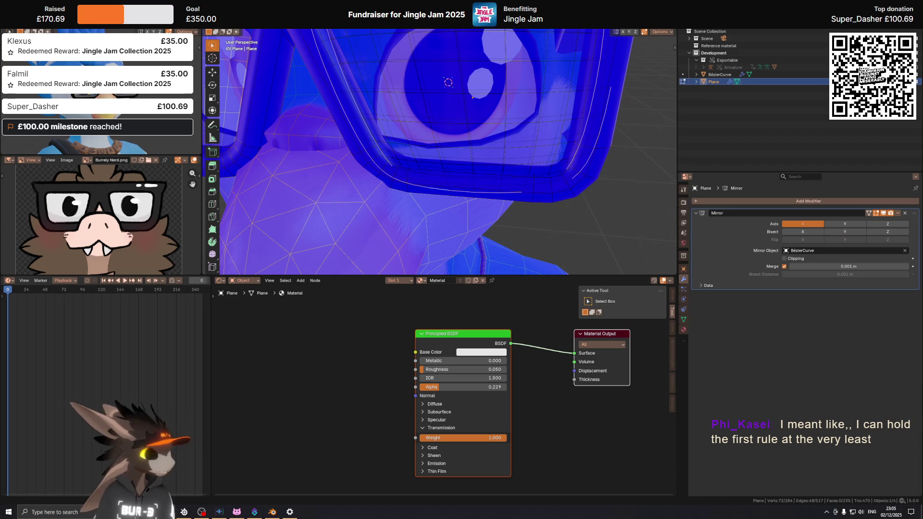
pyautogui.moveTo(548, 195)
pyautogui.mouseDown(button='middle')
pyautogui.moveTo(487, 122)
pyautogui.moveTo(507, 164)
pyautogui.mouseUp(button='middle')
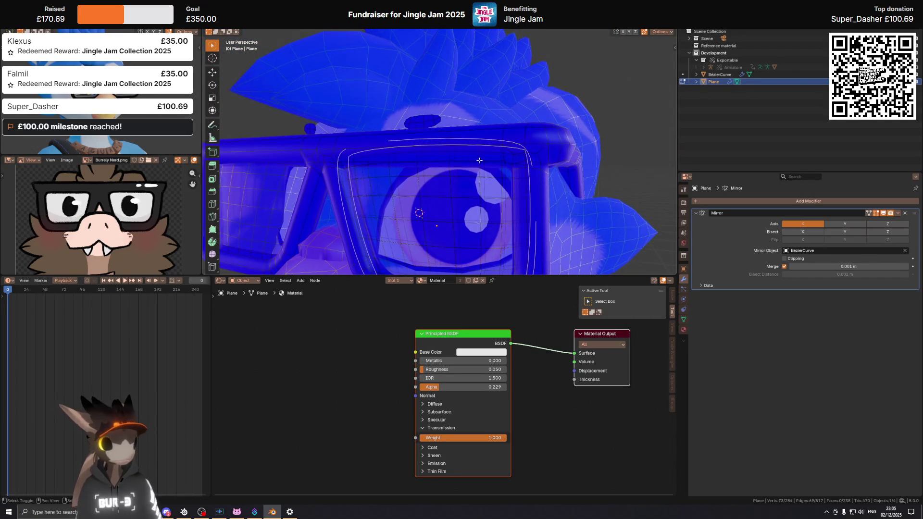
# Step: In front view, delete the selected bridge geometry and stray vertices, starting a loop cut across the frame top
pyautogui.press('KP_1')
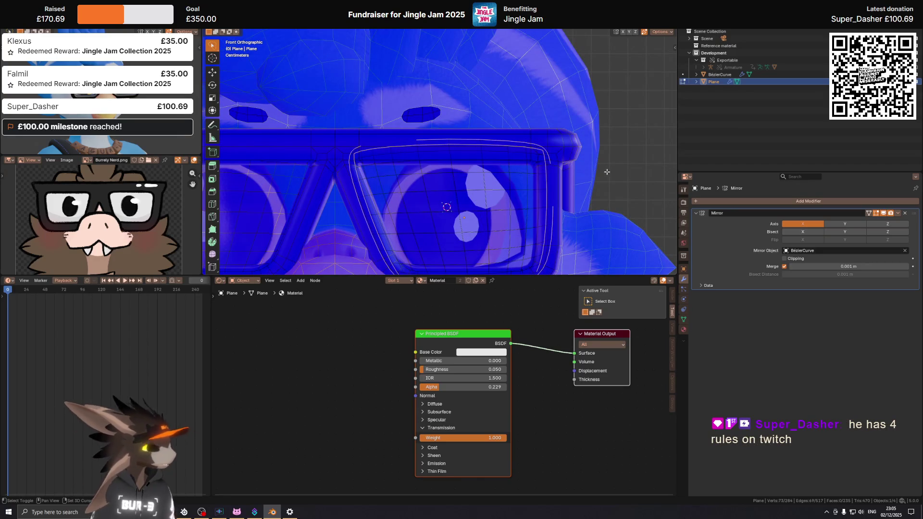
pyautogui.keyDown('shift'); pyautogui.moveTo(607, 172); pyautogui.dragTo(582, 159, button='middle'); pyautogui.keyUp('shift')
pyautogui.press('x')
pyautogui.click(556, 167)
pyautogui.scroll(-1, 535, 168)
pyautogui.scroll(-1, 535, 167)
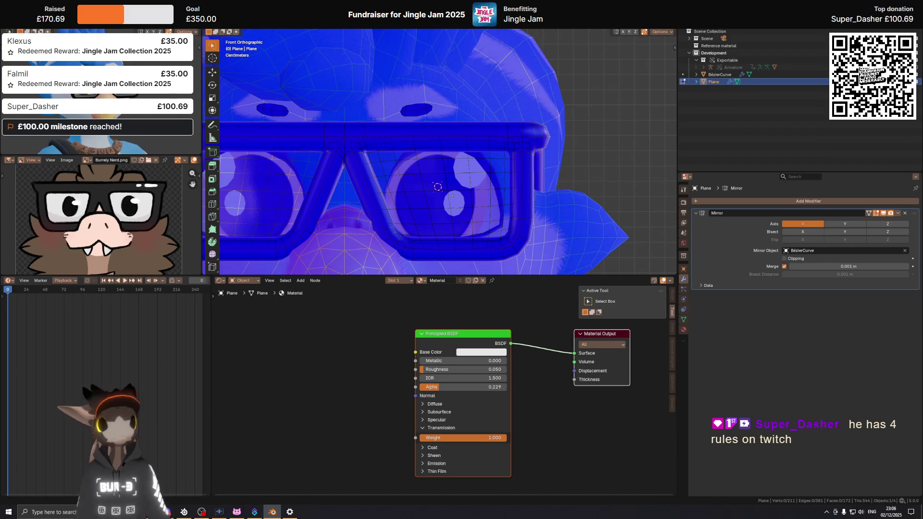
pyautogui.scroll(1, 430, 161)
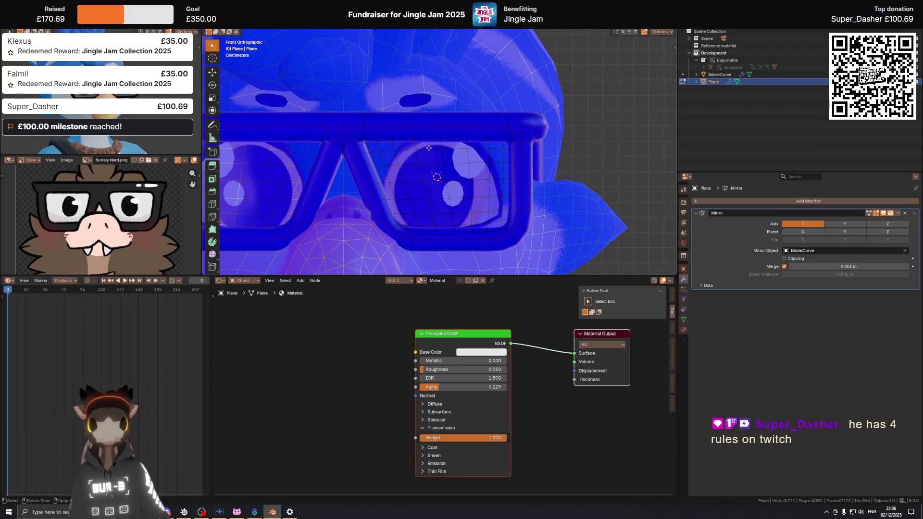
pyautogui.scroll(1, 439, 153)
pyautogui.scroll(1, 448, 146)
pyautogui.press('x')
pyautogui.click(423, 140)
pyautogui.hotkey('ctrl', 'r')
pyautogui.keyDown('shift'); pyautogui.scroll(-2, 487, 168); pyautogui.keyUp('shift')
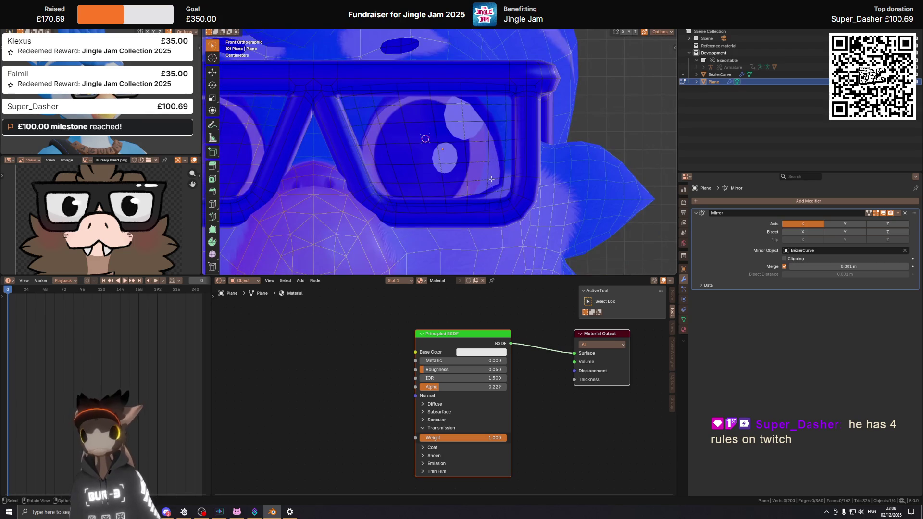
# Step: Dissolve the lower rim edge loops under the glasses and return the glasses to Object Mode
pyautogui.rightClick(446, 216)
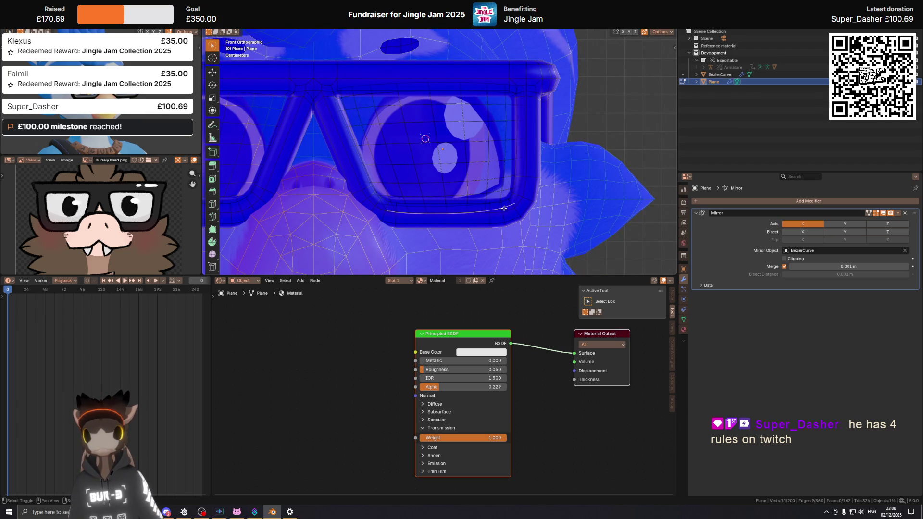
pyautogui.rightClick(446, 186)
pyautogui.click(455, 210)
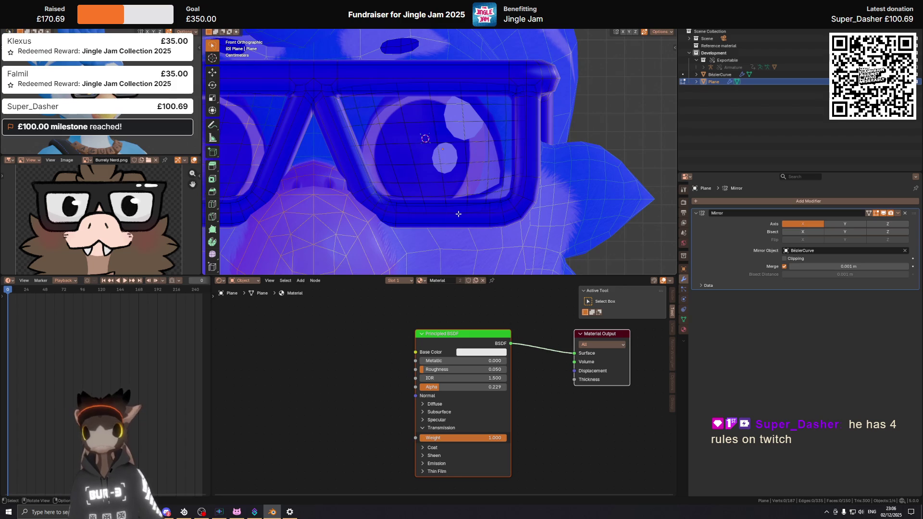
pyautogui.press('x')
pyautogui.click(515, 223)
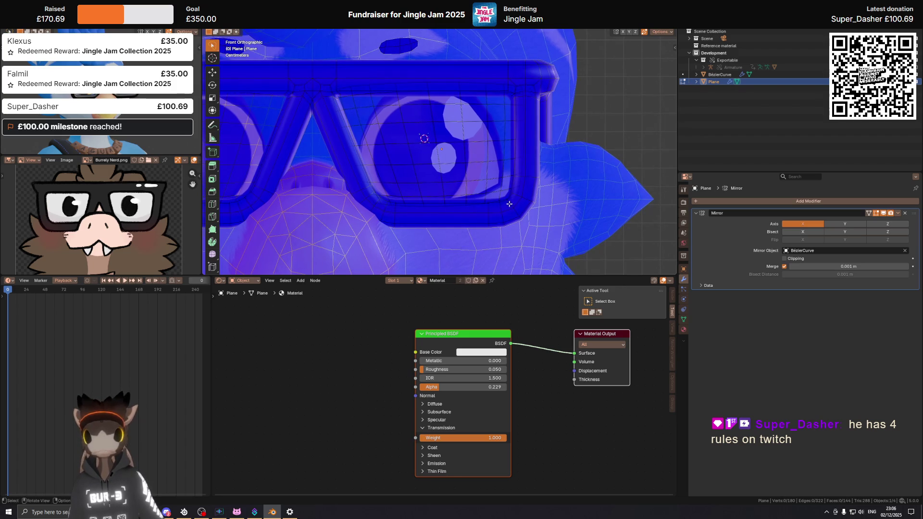
pyautogui.moveTo(503, 190); pyautogui.dragTo(424, 196, button='middle')
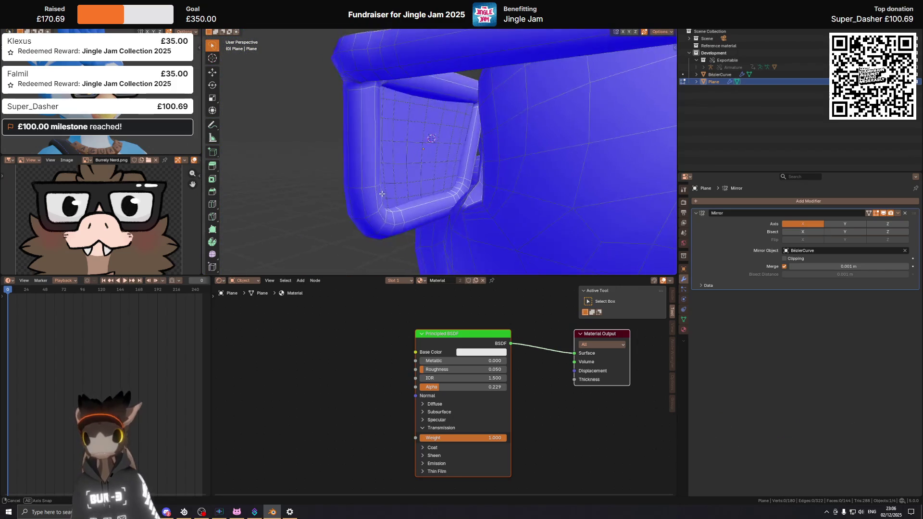
pyautogui.moveTo(423, 196)
pyautogui.mouseDown(button='middle')
pyautogui.moveTo(507, 191)
pyautogui.moveTo(498, 202)
pyautogui.moveTo(451, 186)
pyautogui.moveTo(515, 173)
pyautogui.mouseUp(button='middle')
pyautogui.press('Tab')
pyautogui.scroll(-4, 451, 186)
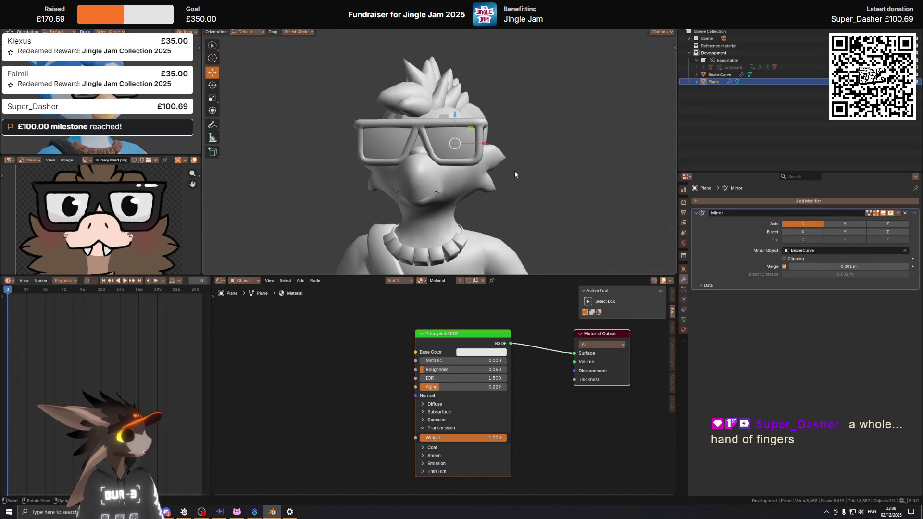
pyautogui.moveTo(514, 173); pyautogui.dragTo(522, 145, button='middle')
pyautogui.click(523, 144)
pyautogui.moveTo(413, 135)
pyautogui.mouseDown(button='middle')
pyautogui.moveTo(455, 148)
pyautogui.moveTo(398, 141)
pyautogui.moveTo(420, 123)
pyautogui.moveTo(513, 125)
pyautogui.mouseUp(button='middle')
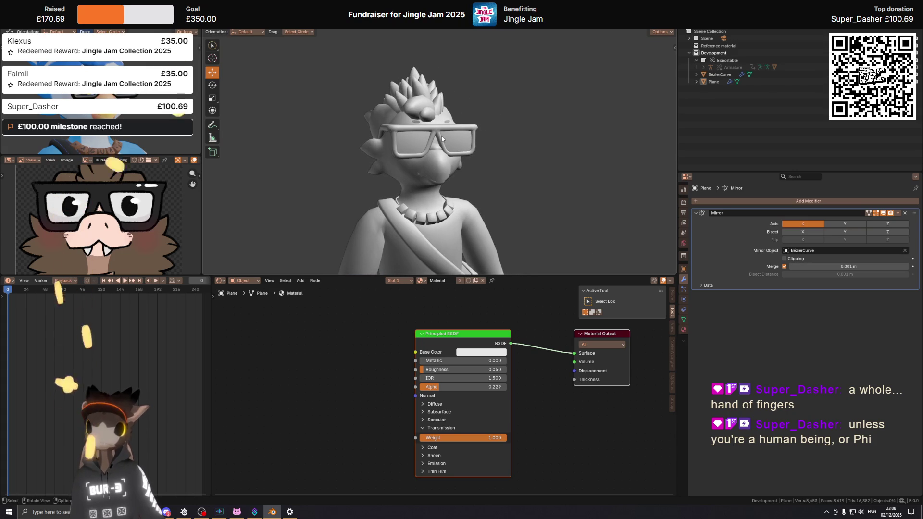
pyautogui.scroll(1, 443, 137)
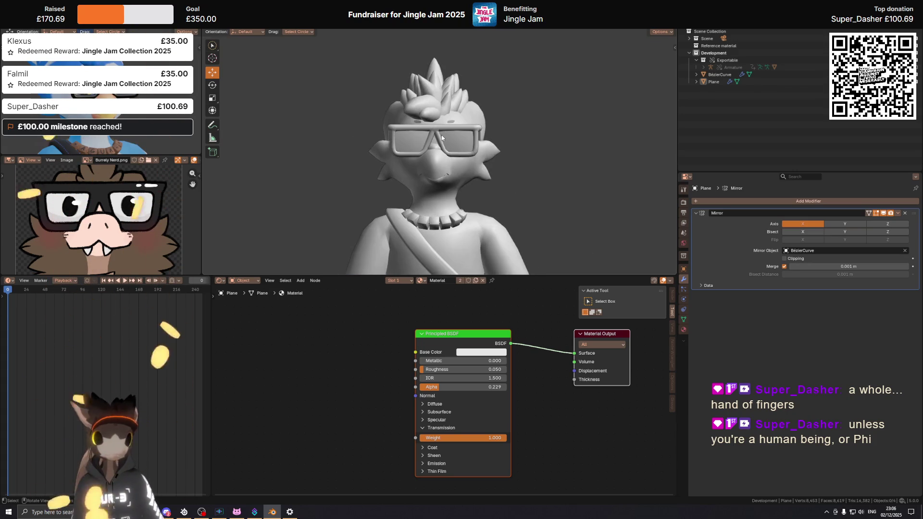
pyautogui.scroll(3, 431, 141)
pyautogui.scroll(2, 431, 141)
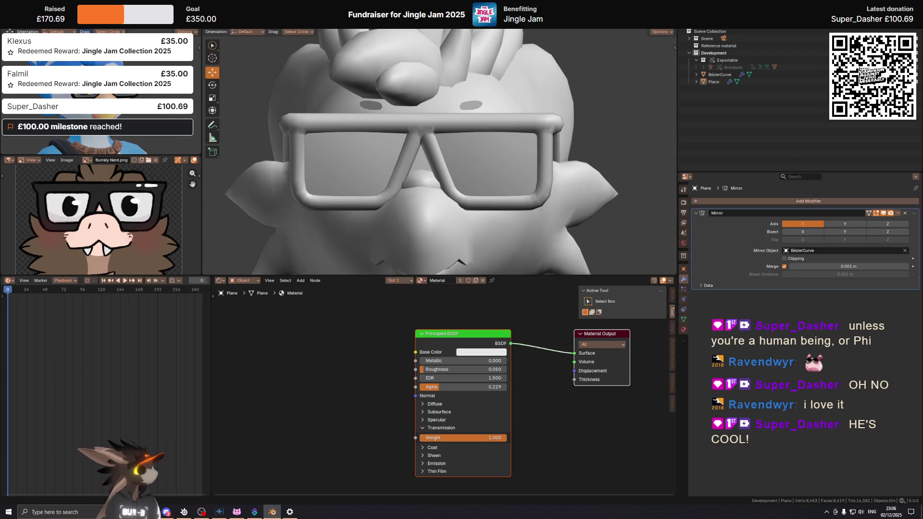
pyautogui.scroll(-4, 473, 148)
pyautogui.scroll(-2, 473, 148)
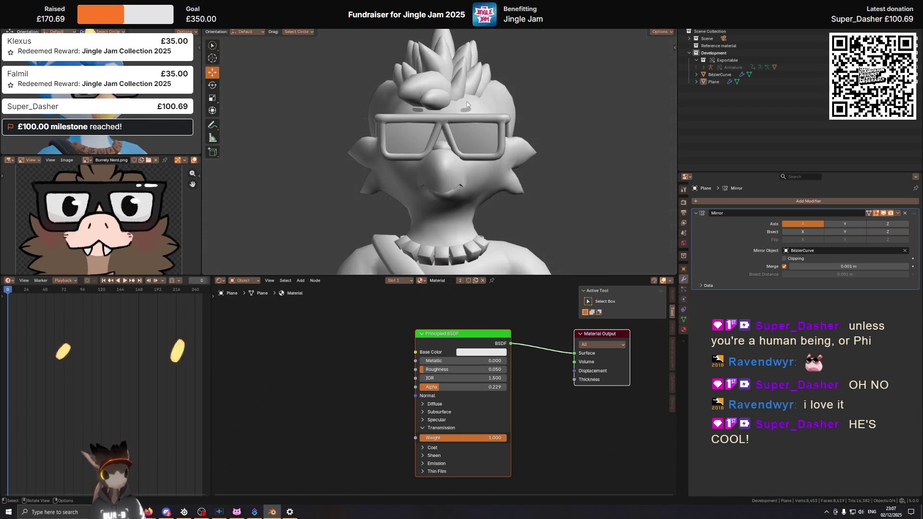
pyautogui.scroll(-2, 472, 148)
pyautogui.scroll(-1, 474, 135)
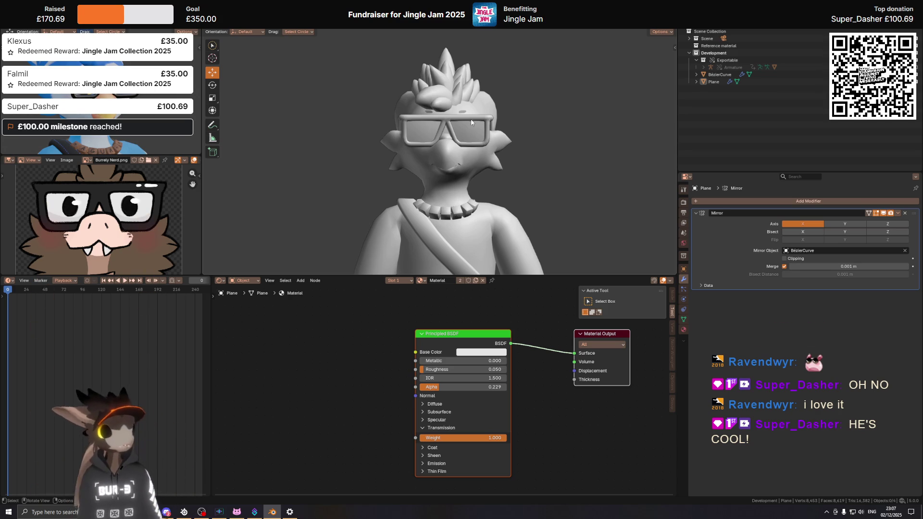
pyautogui.moveTo(471, 134); pyautogui.dragTo(472, 124, button='middle')
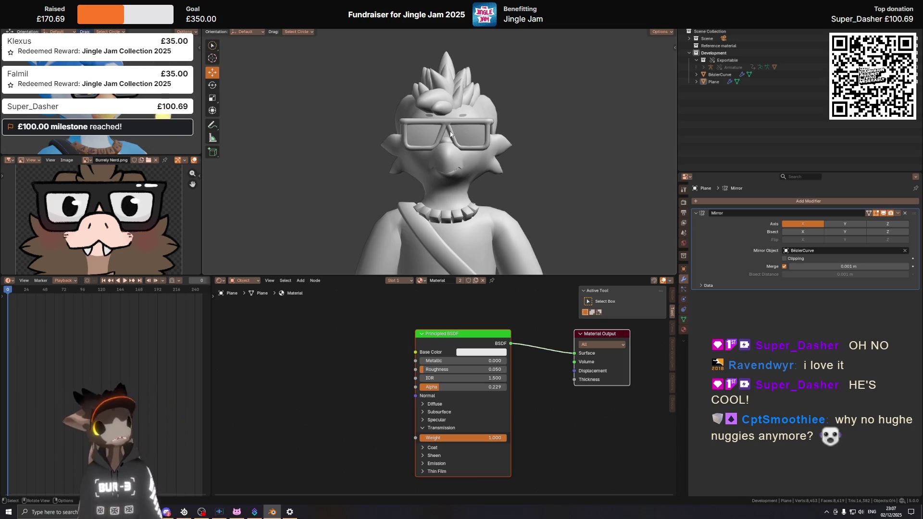
pyautogui.scroll(2, 447, 134)
pyautogui.scroll(1, 451, 116)
# Step: Enter Edit Mode on the glasses frame and probe the bridge-junction edge path with a cancelled Z move
pyautogui.press('KP_1')
pyautogui.scroll(5, 445, 131)
pyautogui.press('Tab')
pyautogui.scroll(-2, 439, 168)
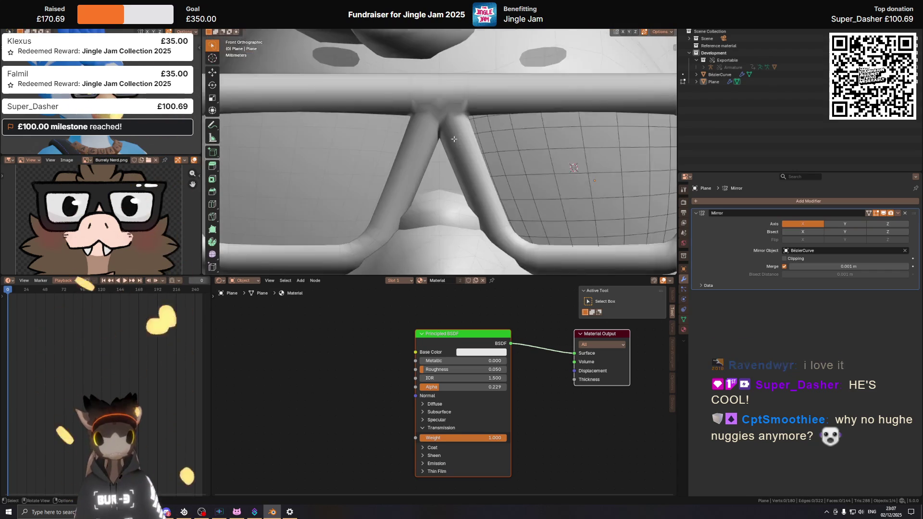
pyautogui.moveTo(436, 165); pyautogui.dragTo(412, 151, button='middle')
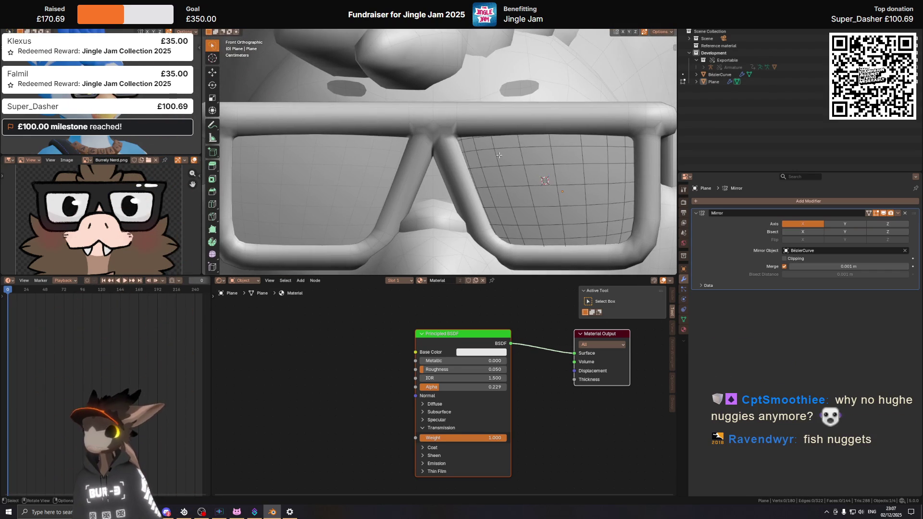
pyautogui.click(461, 159)
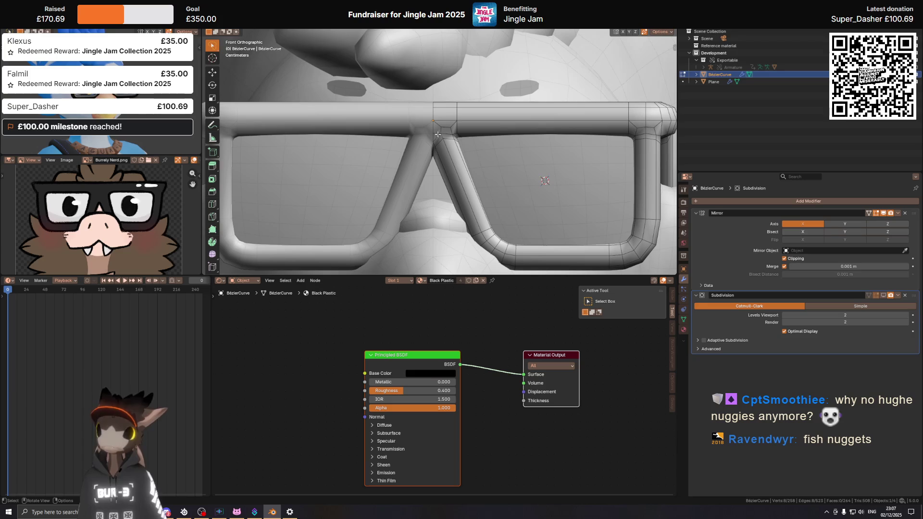
pyautogui.moveTo(531, 145)
pyautogui.mouseDown(button='middle')
pyautogui.moveTo(468, 137)
pyautogui.moveTo(478, 166)
pyautogui.mouseUp(button='middle')
pyautogui.keyDown('ctrl'); pyautogui.click(465, 136); pyautogui.keyUp('ctrl')
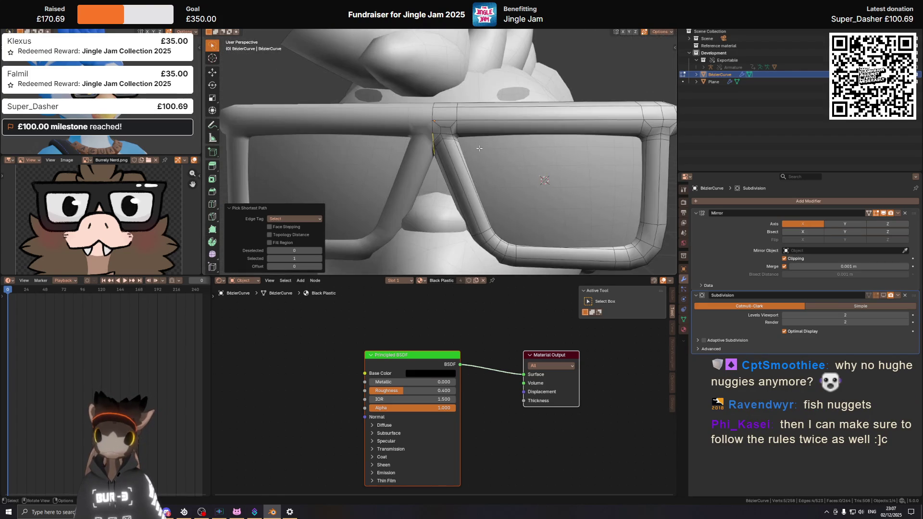
pyautogui.press('g')
pyautogui.press('z')
pyautogui.rightClick(475, 150)
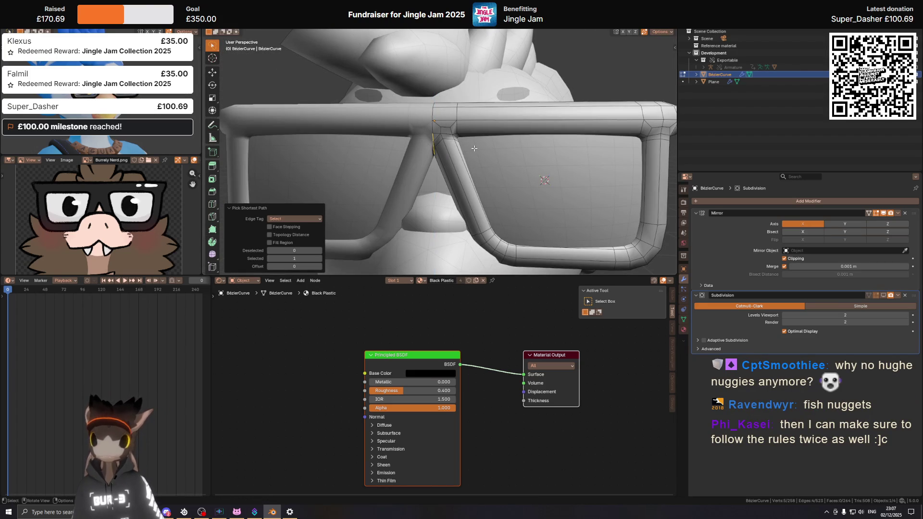
pyautogui.scroll(3, 473, 148)
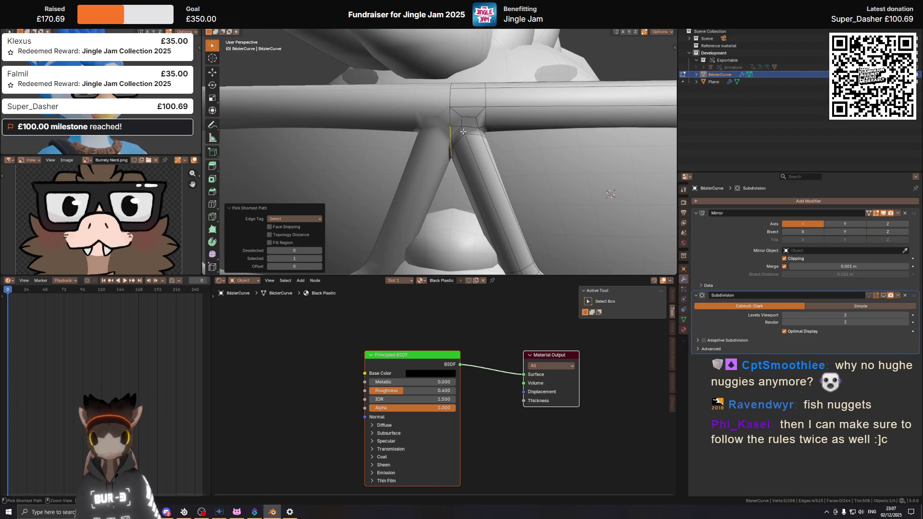
pyautogui.moveTo(455, 146); pyautogui.dragTo(464, 177, button='middle')
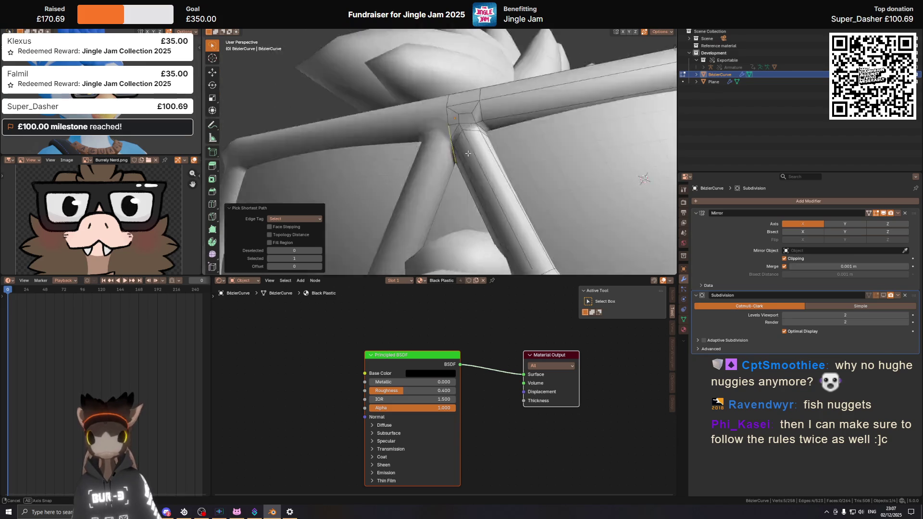
# Step: Isolate the frame in Local view and select the edges where the bridge meets the rim
pyautogui.press('KP_Divide')
pyautogui.scroll(4, 359, 155)
pyautogui.moveTo(375, 166); pyautogui.dragTo(359, 155, button='middle')
pyautogui.scroll(2, 411, 122)
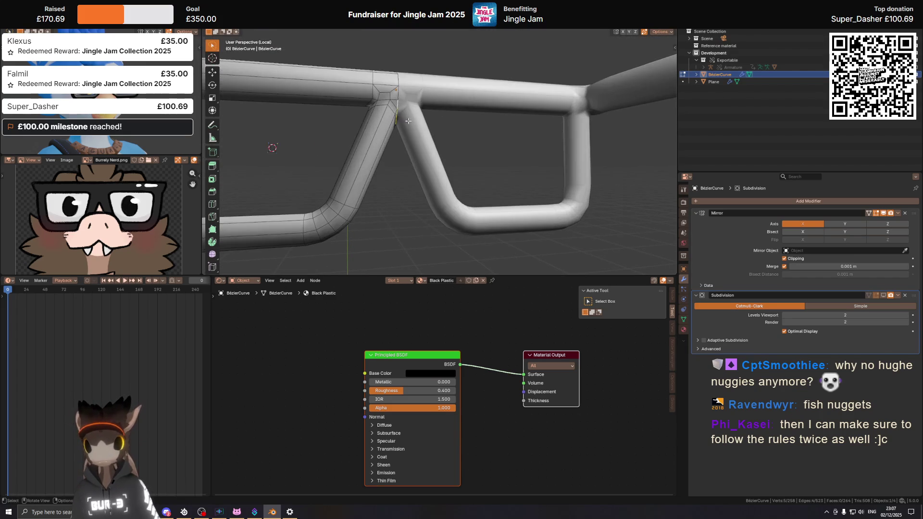
pyautogui.keyDown('ctrl'); pyautogui.click(390, 106); pyautogui.keyUp('ctrl')
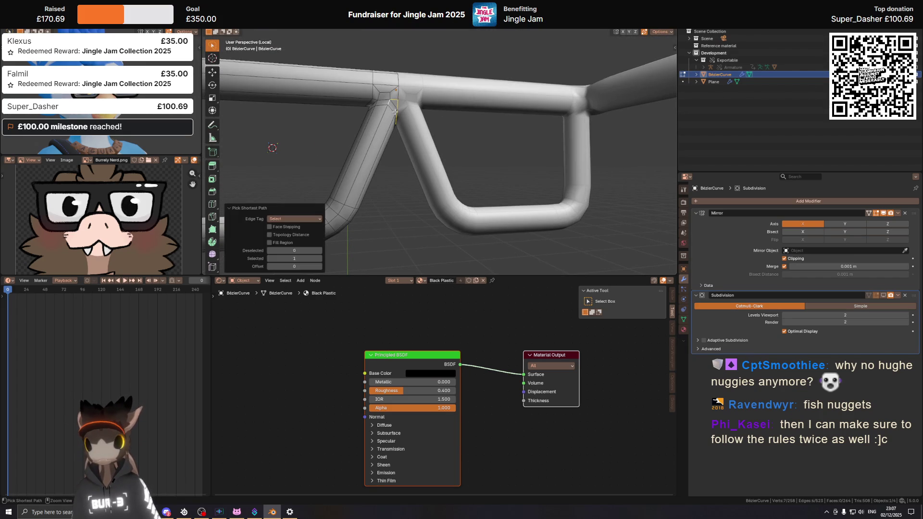
pyautogui.keyDown('ctrl'); pyautogui.click(395, 113); pyautogui.keyUp('ctrl')
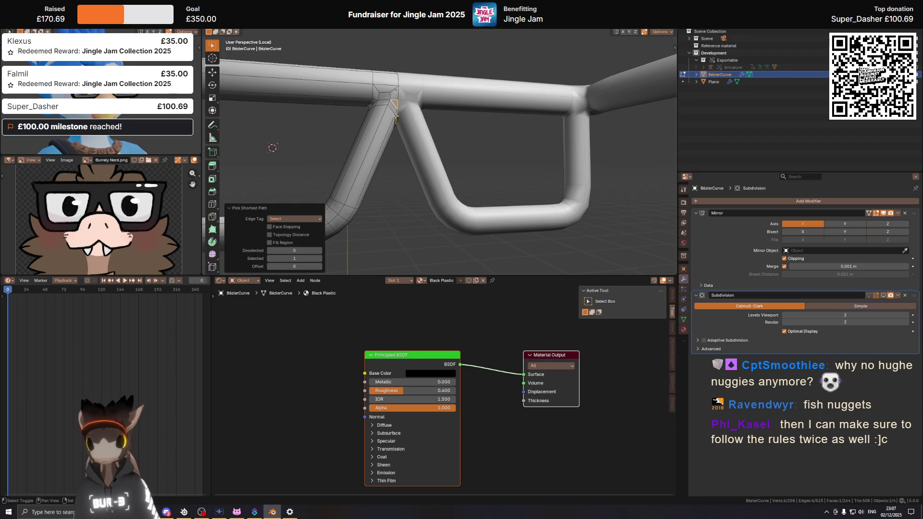
pyautogui.click(395, 120)
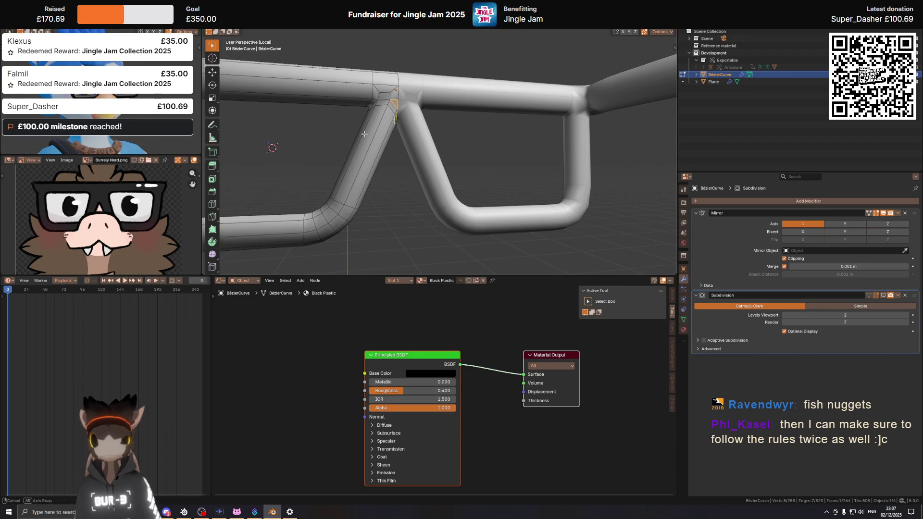
pyautogui.moveTo(364, 133); pyautogui.dragTo(446, 141, button='middle')
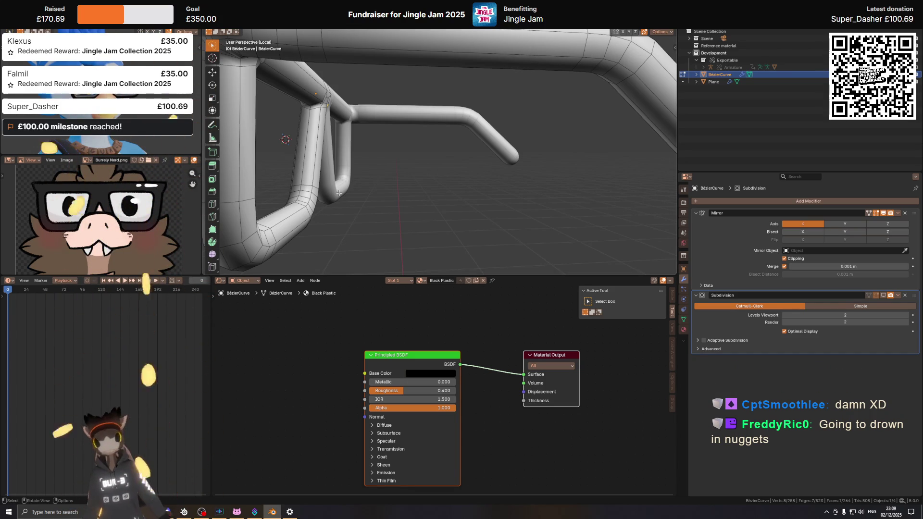
pyautogui.moveTo(343, 191); pyautogui.dragTo(550, 180, button='middle')
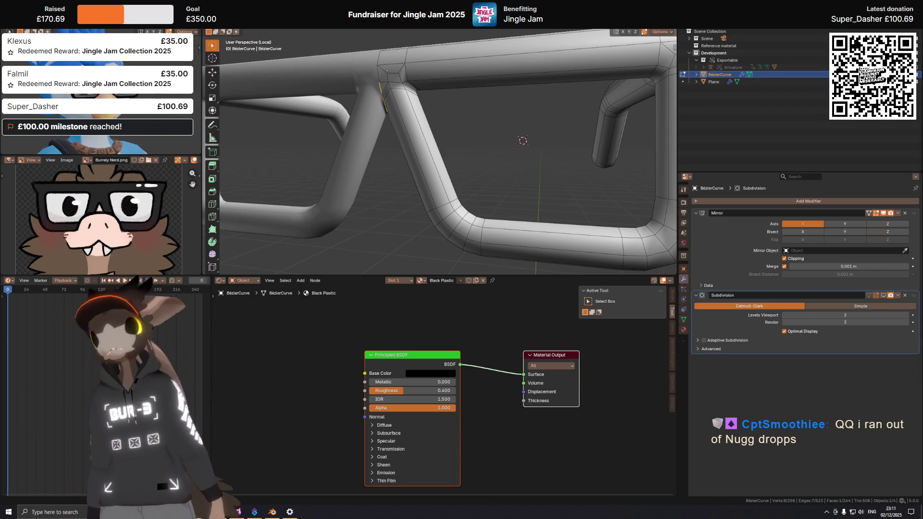
pyautogui.scroll(-1, 544, 180)
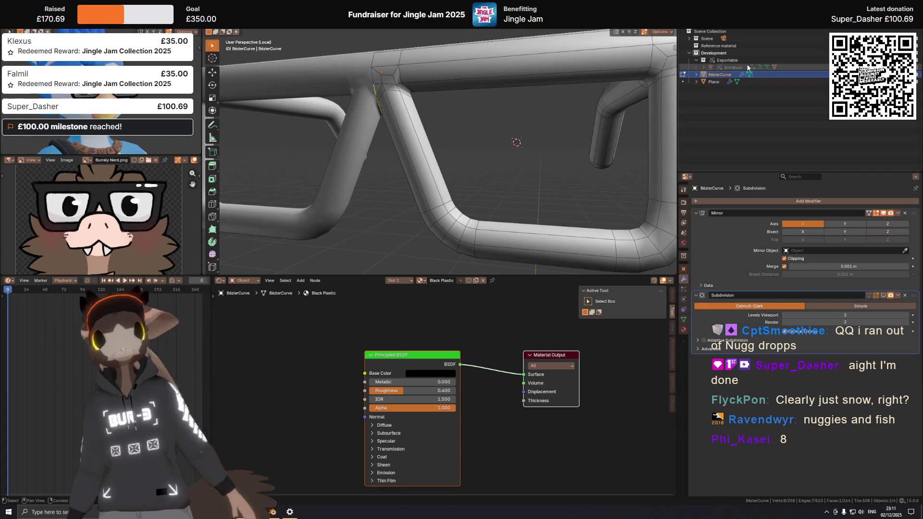
pyautogui.moveTo(658, 118)
pyautogui.mouseDown(button='middle')
pyautogui.moveTo(444, 145)
pyautogui.moveTo(494, 121)
pyautogui.moveTo(497, 165)
pyautogui.mouseUp(button='middle')
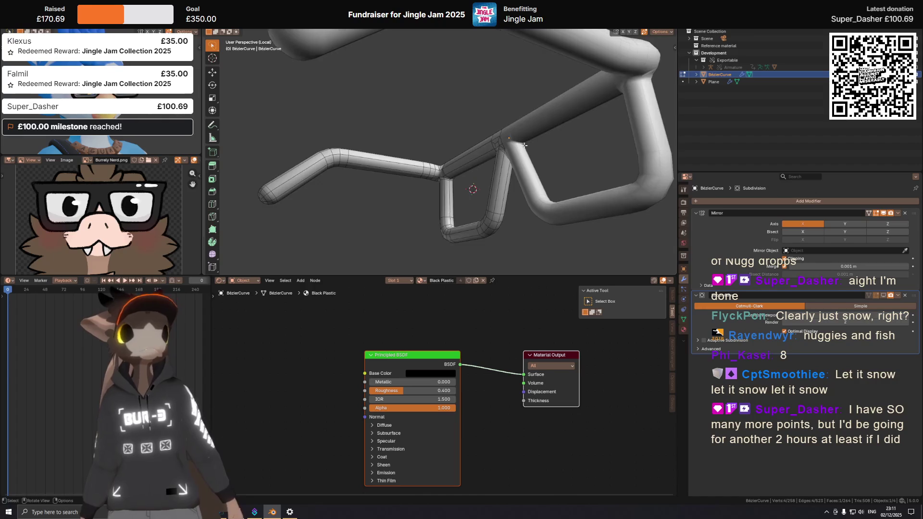
# Step: Try moving the bridge-junction edges along Z twice, cancelling both attempts
pyautogui.moveTo(481, 164); pyautogui.dragTo(491, 182, button='middle')
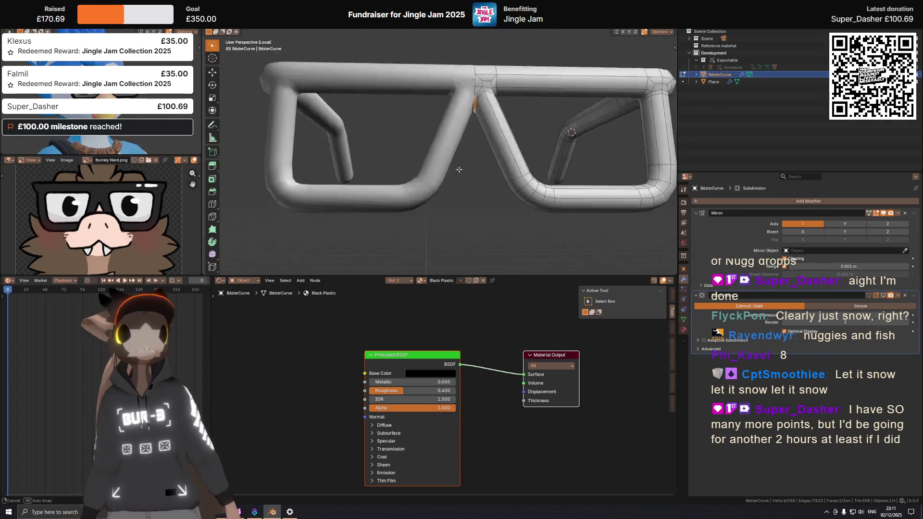
pyautogui.press('g')
pyautogui.press('z')
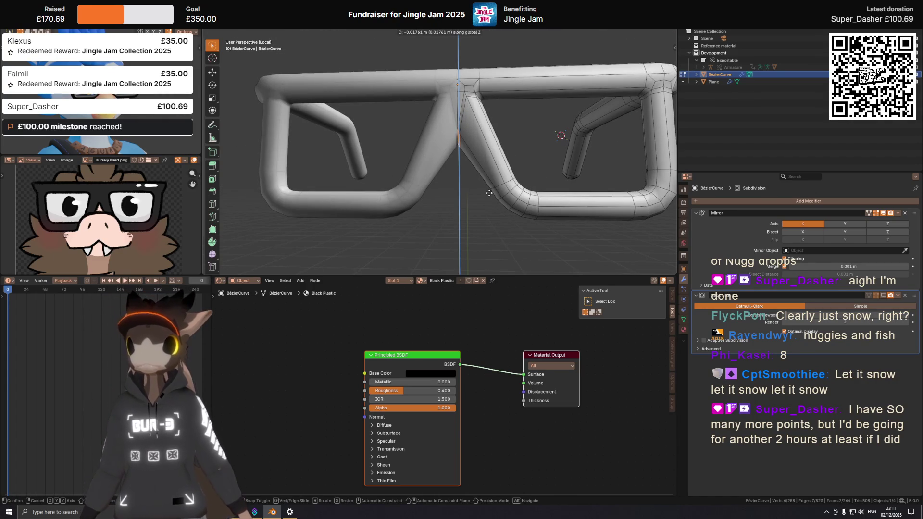
pyautogui.press('Escape')
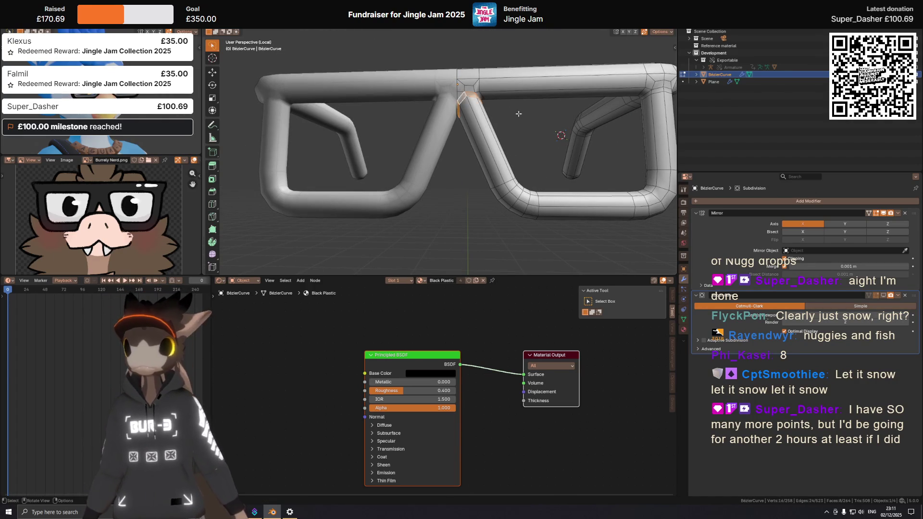
pyautogui.press('g')
pyautogui.press('z')
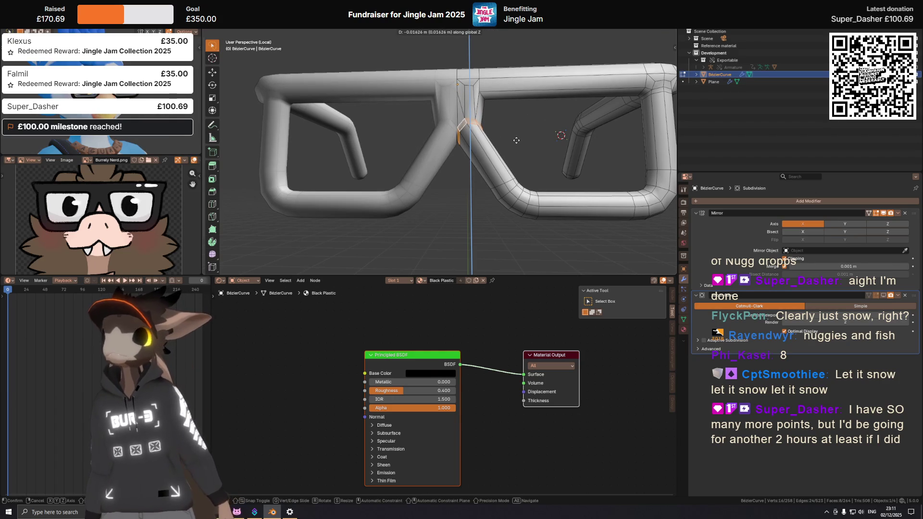
pyautogui.press('Escape')
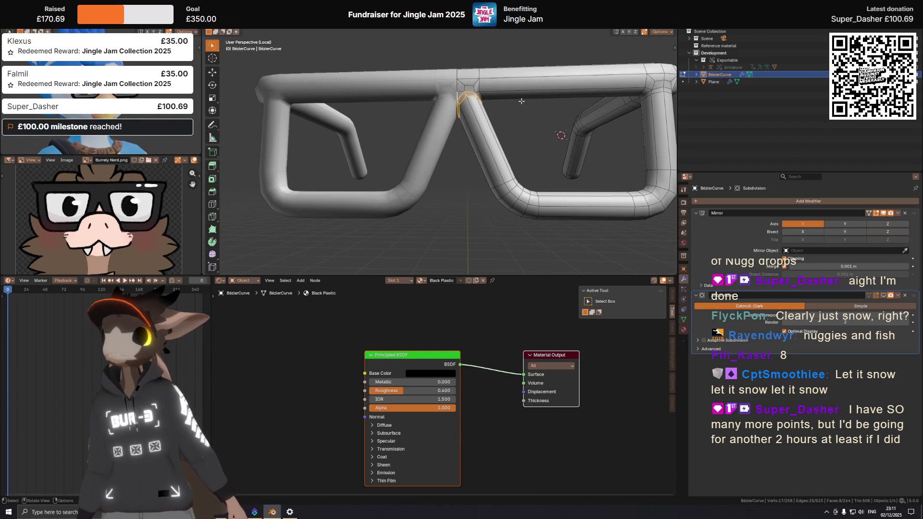
pyautogui.moveTo(479, 97); pyautogui.dragTo(383, 121, button='middle')
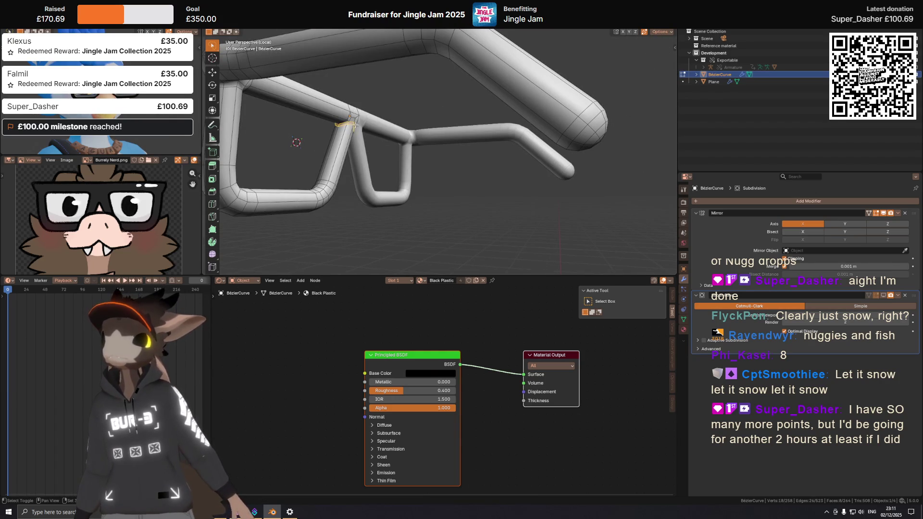
pyautogui.moveTo(354, 124); pyautogui.dragTo(454, 145, button='middle')
# Step: Lower the bridge-junction edge ring slightly along Z and return to front view
pyautogui.press('g')
pyautogui.press('z')
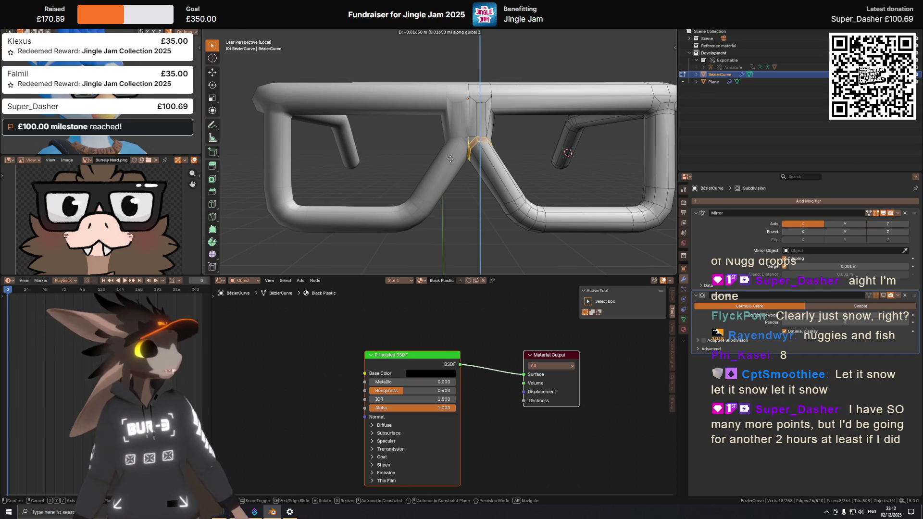
pyautogui.click(450, 158)
pyautogui.moveTo(451, 158); pyautogui.dragTo(476, 117, button='middle')
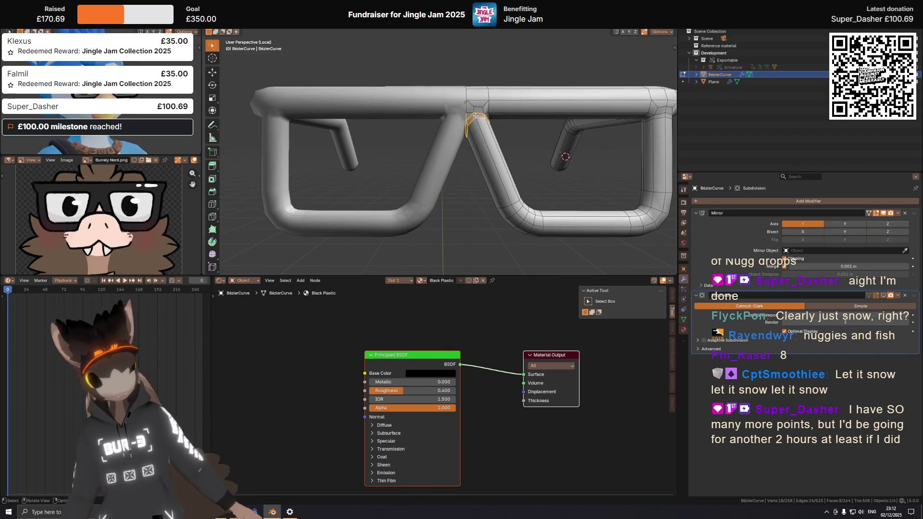
pyautogui.press('KP_1')
pyautogui.scroll(4, 453, 190)
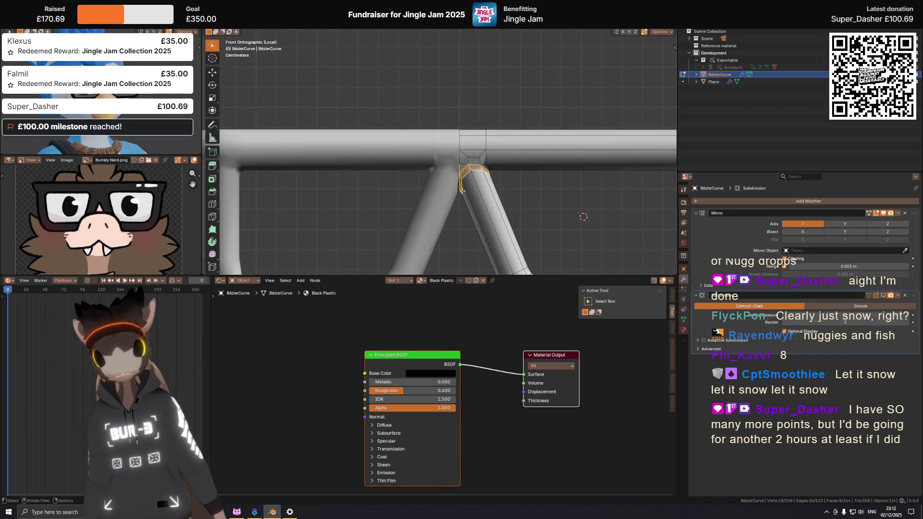
# Step: Lower the junction edge loop along Z in two moves, undoing and redoing the second
pyautogui.keyDown('shift'); pyautogui.moveTo(452, 189); pyautogui.dragTo(444, 161, button='middle'); pyautogui.keyUp('shift')
pyautogui.press('g')
pyautogui.press('z')
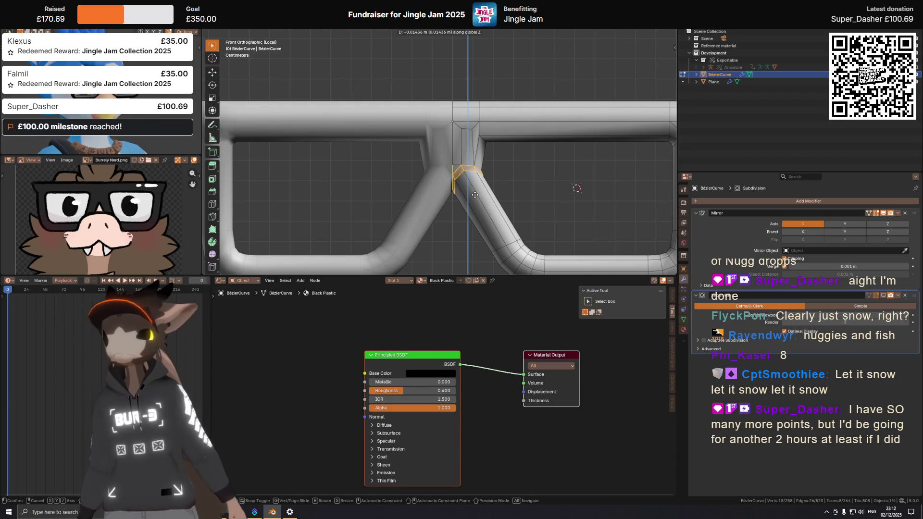
pyautogui.click(475, 195)
pyautogui.moveTo(474, 195)
pyautogui.keyDown('shift'); pyautogui.mouseDown(button='middle')
pyautogui.moveTo(477, 149)
pyautogui.moveTo(467, 138)
pyautogui.mouseUp(button='middle'); pyautogui.keyUp('shift')
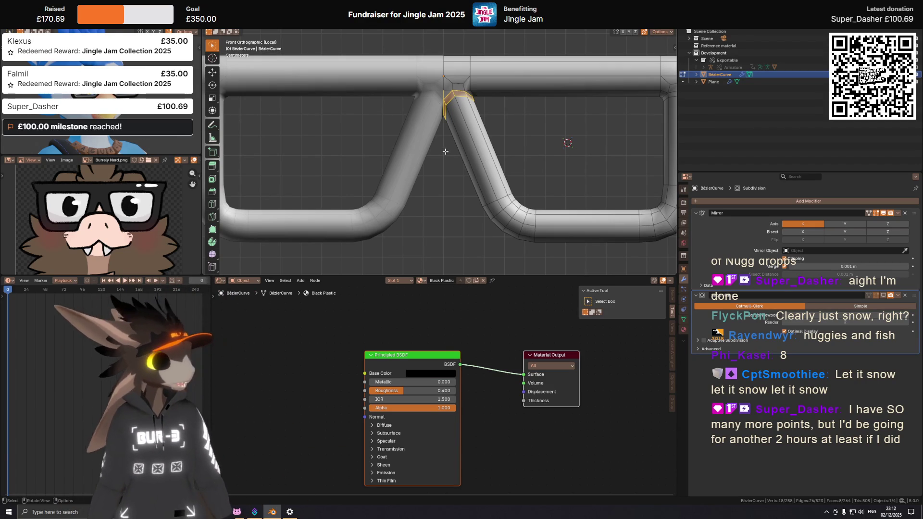
pyautogui.scroll(1, 449, 152)
pyautogui.press('g')
pyautogui.press('z')
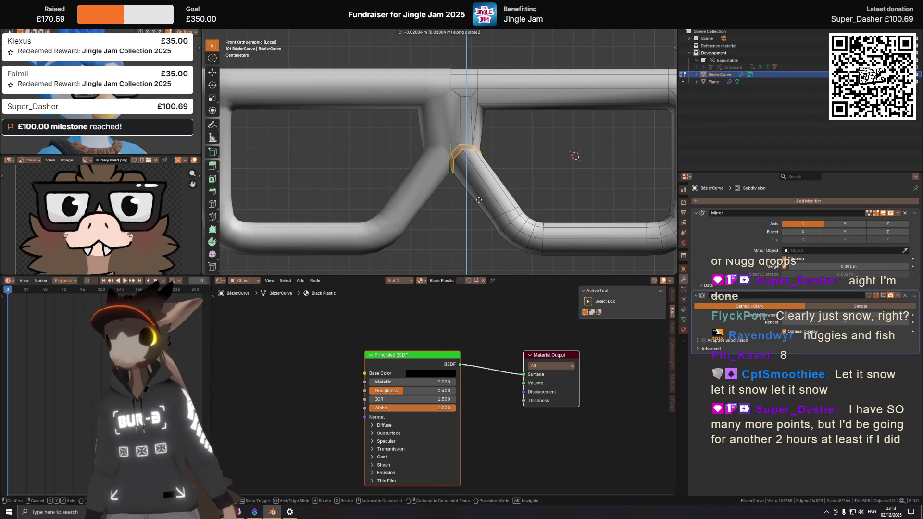
pyautogui.click(479, 199)
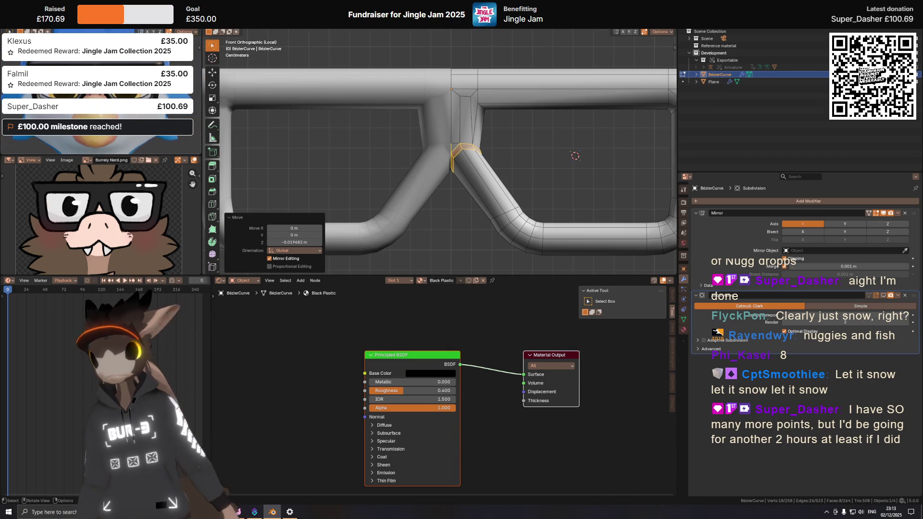
pyautogui.hotkey('ctrl', 'z')
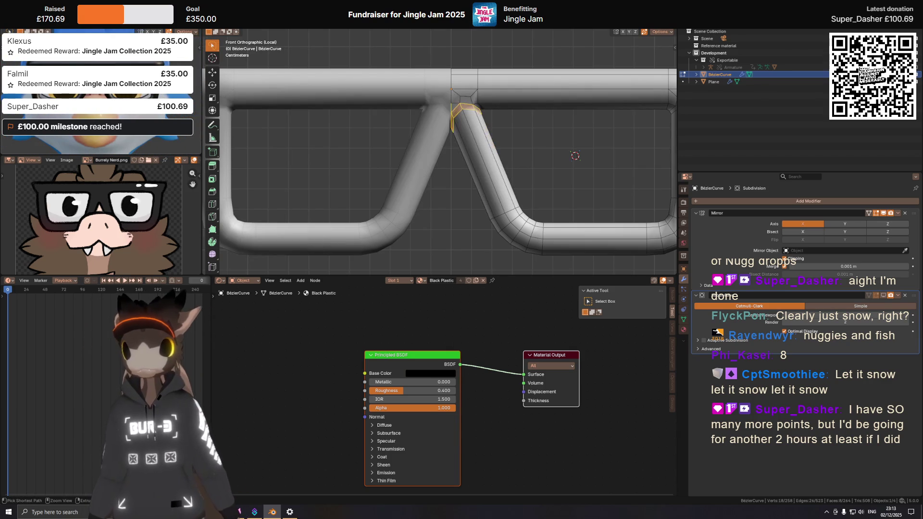
pyautogui.hotkey('ctrl', 'shift', 'z')
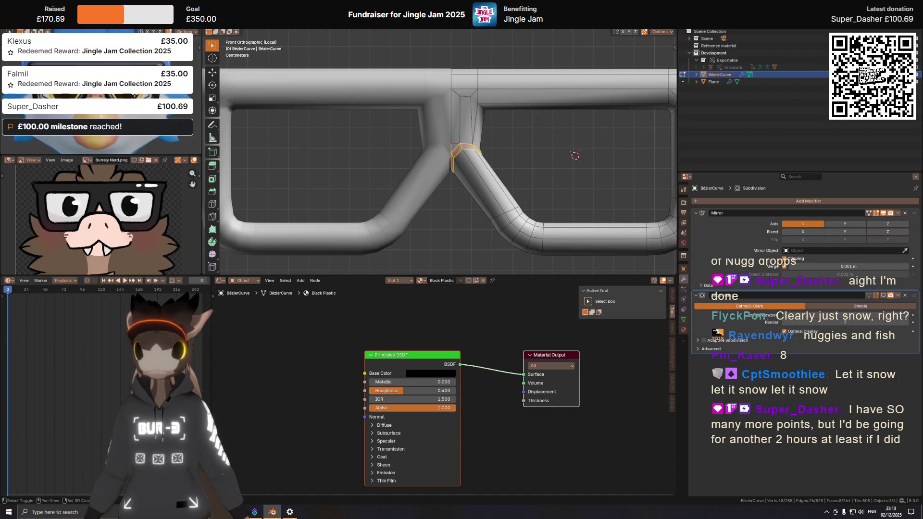
# Step: After a cancelled attempt, move the junction vertices down Z by a typed -.012
pyautogui.press('g')
pyautogui.press('z')
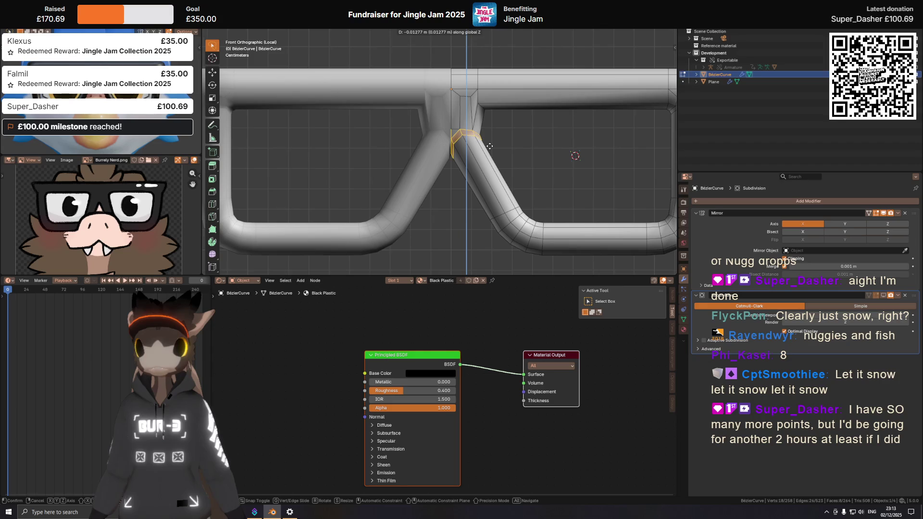
pyautogui.press('Escape')
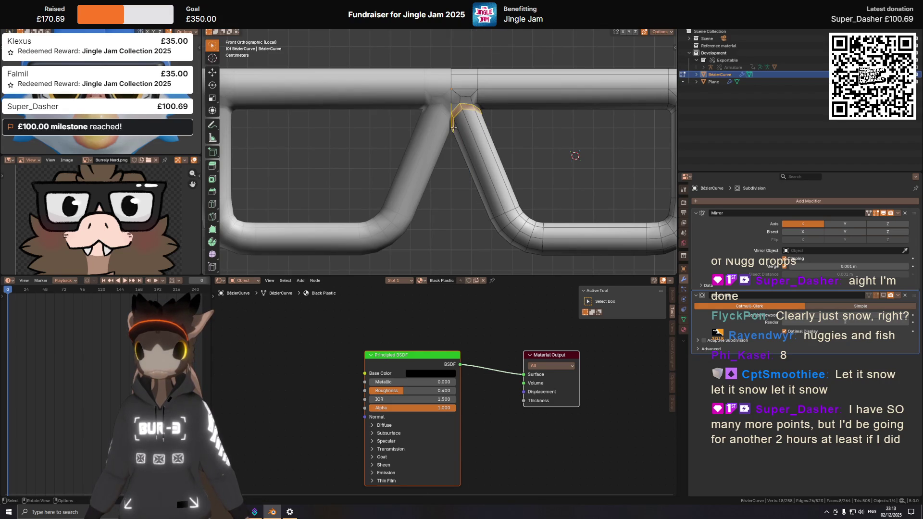
pyautogui.moveTo(453, 126); pyautogui.dragTo(352, 107, button='middle')
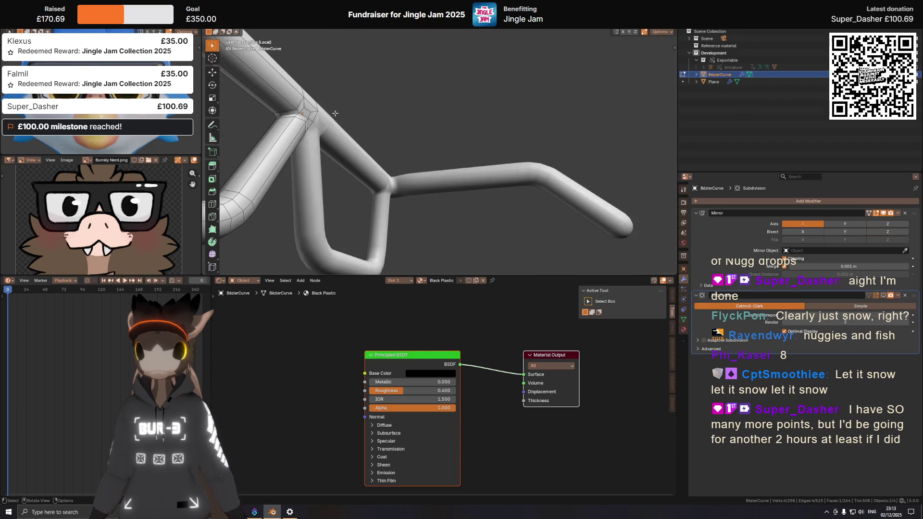
pyautogui.keyDown('shift'); pyautogui.moveTo(304, 136); pyautogui.dragTo(369, 162, button='middle'); pyautogui.keyUp('shift')
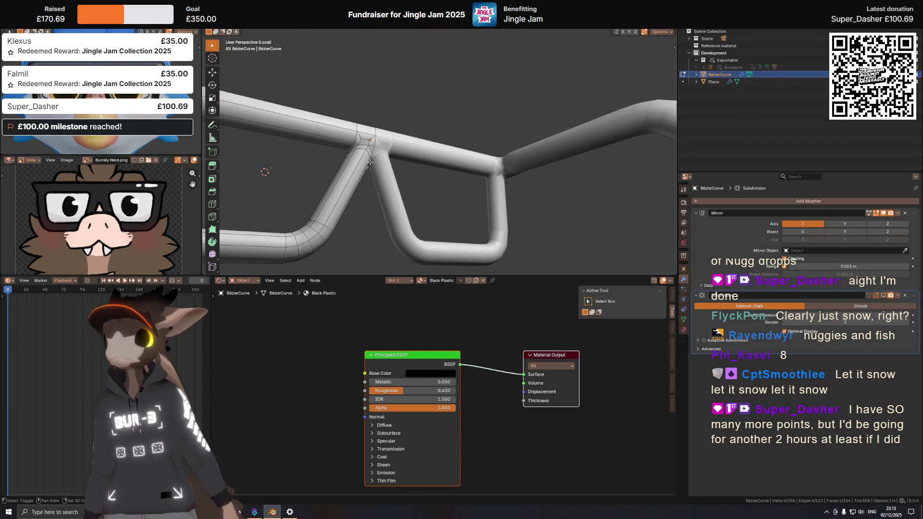
pyautogui.moveTo(369, 163); pyautogui.dragTo(476, 150, button='middle')
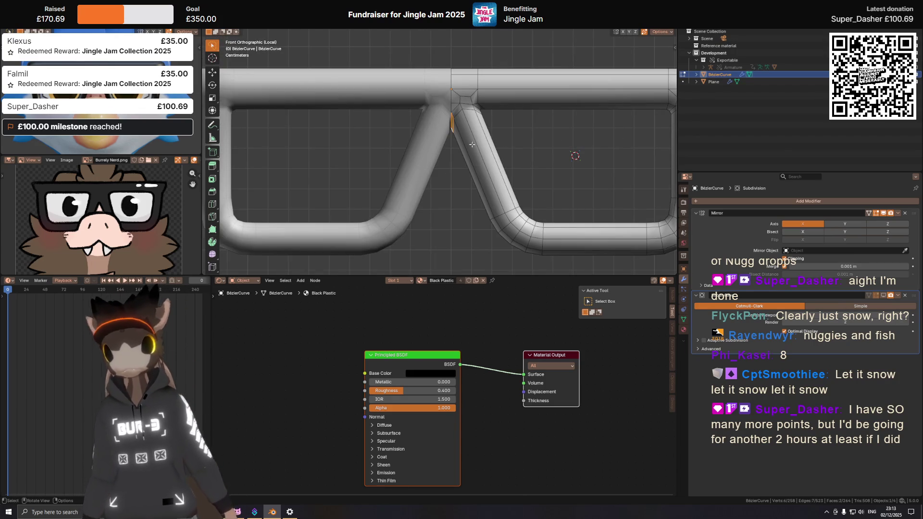
pyautogui.press('g')
pyautogui.press('z')
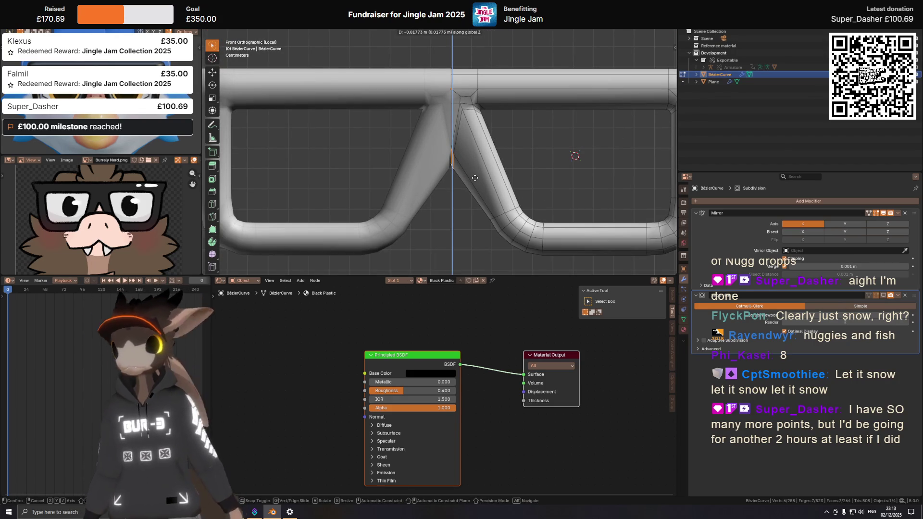
pyautogui.write('0-.02')
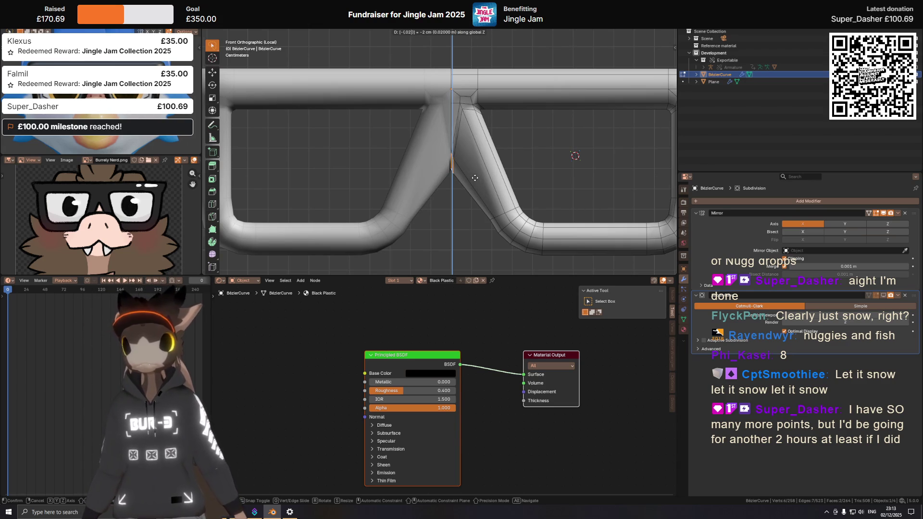
pyautogui.press('BackSpace')
pyautogui.write('18')
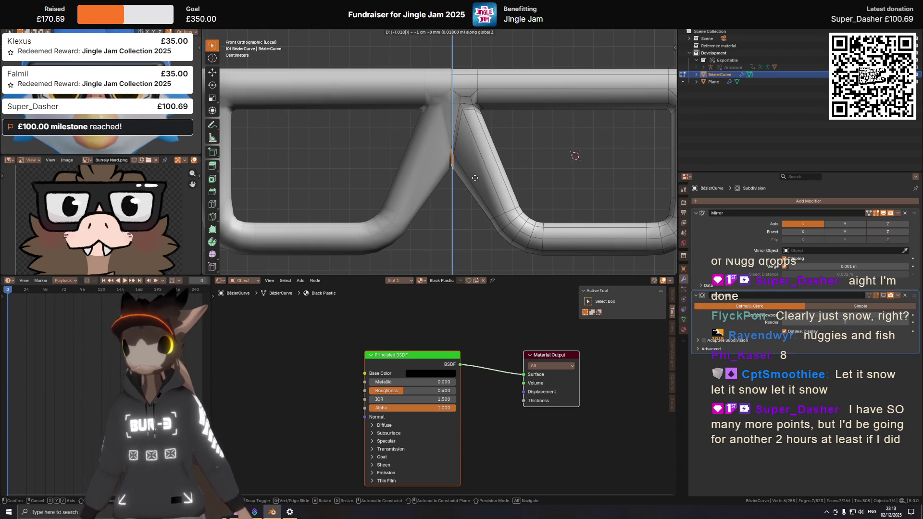
pyautogui.press('BackSpace')
pyautogui.write('6')
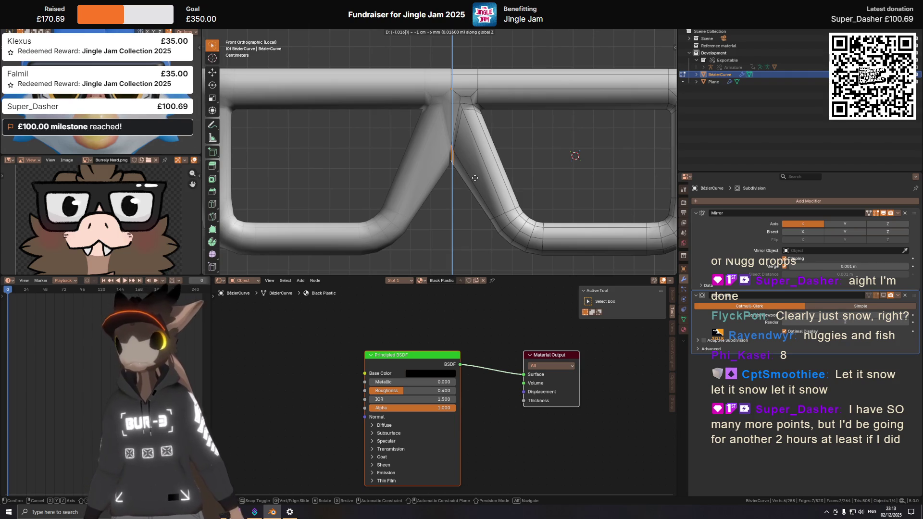
pyautogui.press('BackSpace')
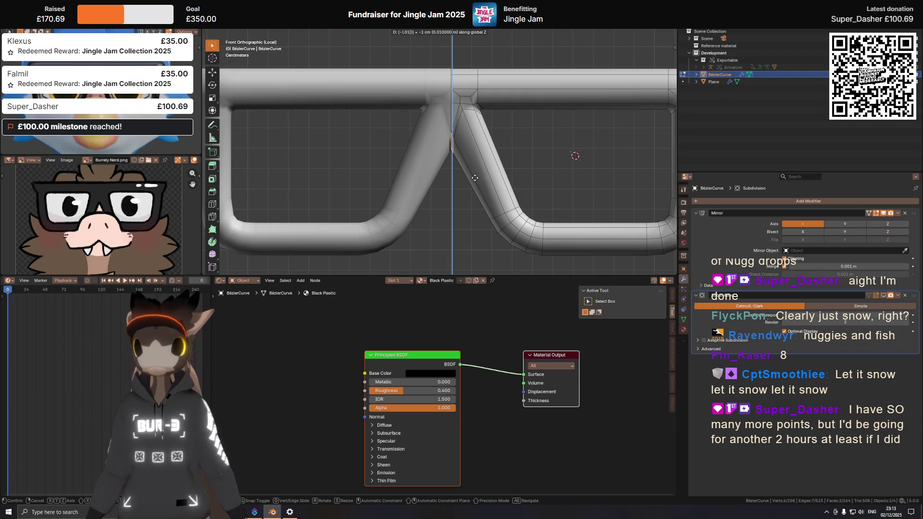
pyautogui.write('2')
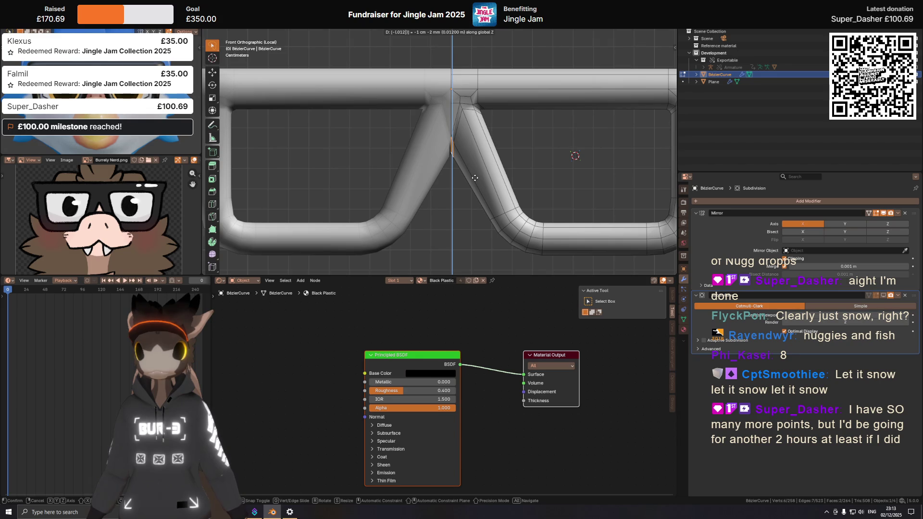
pyautogui.press('Return')
# Step: Inspect the bent tube, select an edge path along the leg and begin sliding it
pyautogui.moveTo(511, 120)
pyautogui.keyDown('shift'); pyautogui.mouseDown(button='middle')
pyautogui.moveTo(501, 123)
pyautogui.moveTo(500, 110)
pyautogui.moveTo(431, 107)
pyautogui.mouseUp(button='middle'); pyautogui.keyUp('shift')
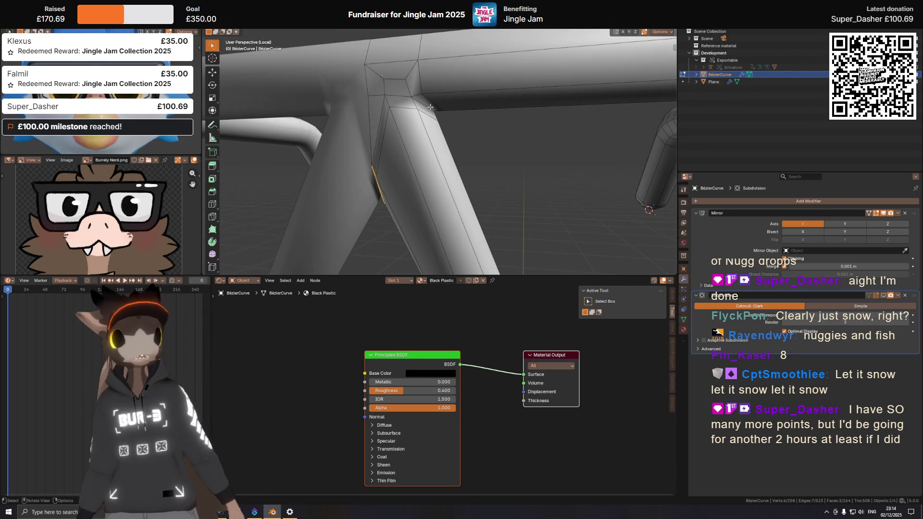
pyautogui.moveTo(434, 107)
pyautogui.mouseDown(button='middle')
pyautogui.moveTo(449, 99)
pyautogui.moveTo(380, 125)
pyautogui.moveTo(296, 132)
pyautogui.mouseUp(button='middle')
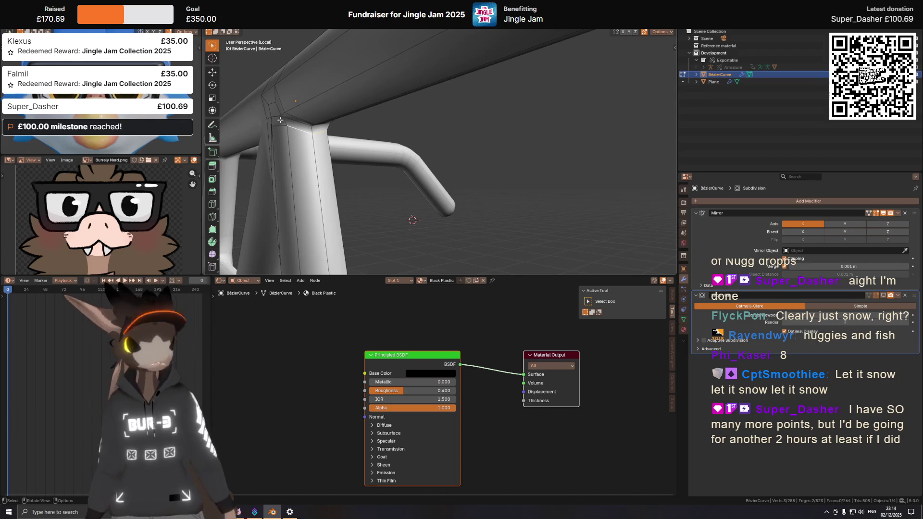
pyautogui.moveTo(282, 126); pyautogui.dragTo(293, 153, button='middle')
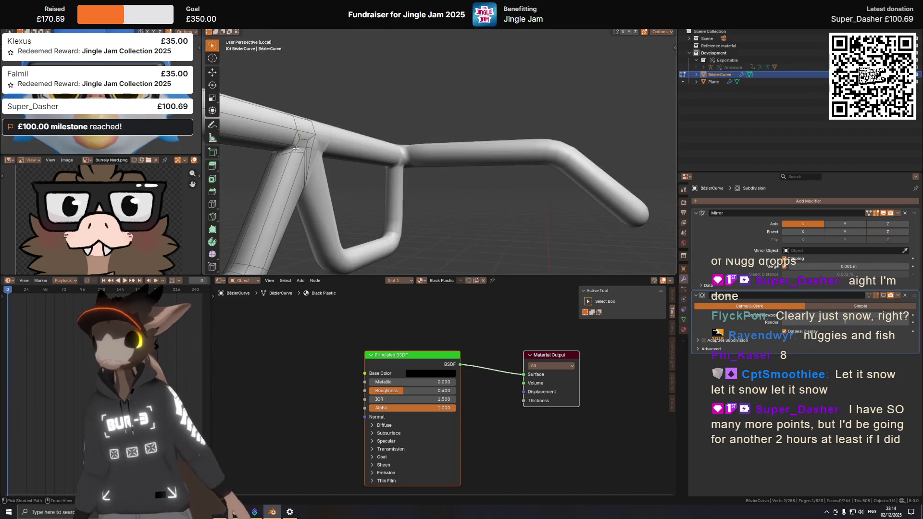
pyautogui.keyDown('ctrl'); pyautogui.click(293, 153); pyautogui.keyUp('ctrl')
pyautogui.scroll(5, 294, 153)
pyautogui.moveTo(294, 153); pyautogui.dragTo(475, 136, button='middle')
pyautogui.press('g')
pyautogui.press('g')
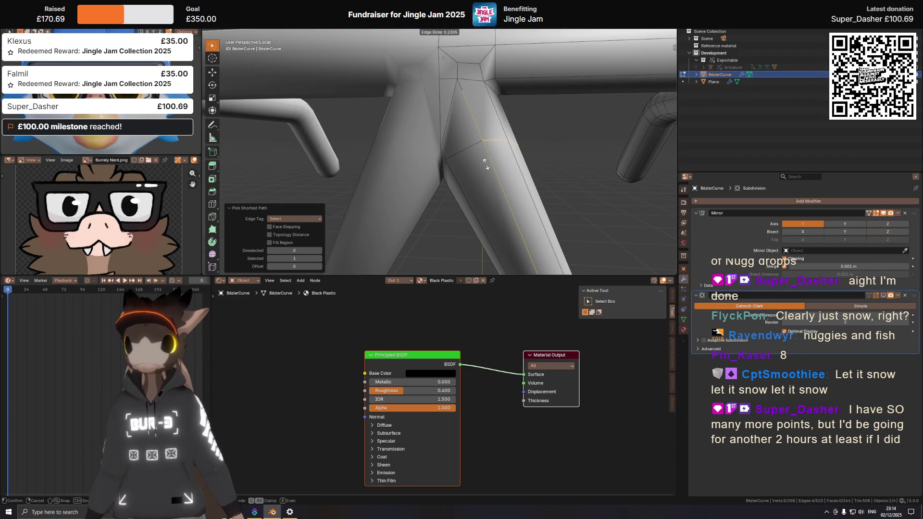
# Step: Confirm the edge slide, then reposition the edges near the leg junction along Z
pyautogui.click(485, 165)
pyautogui.moveTo(485, 165); pyautogui.dragTo(478, 154, button='middle')
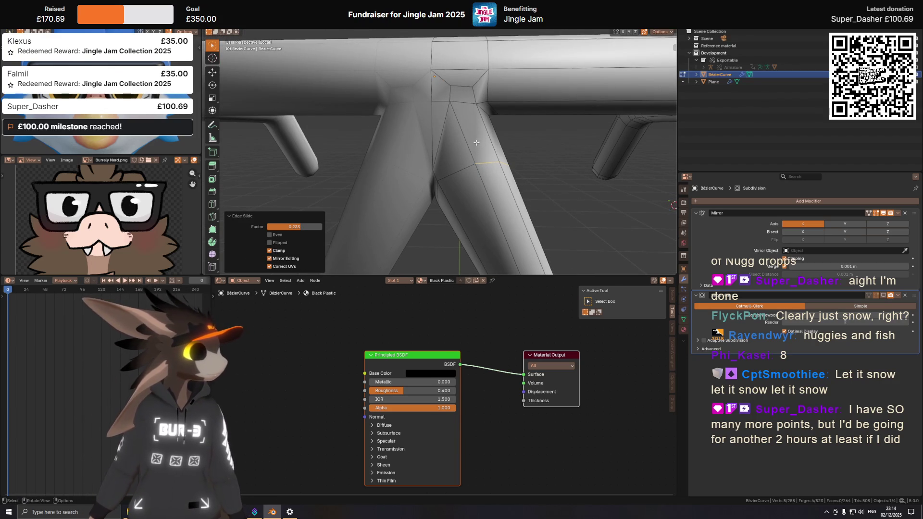
pyautogui.click(450, 107)
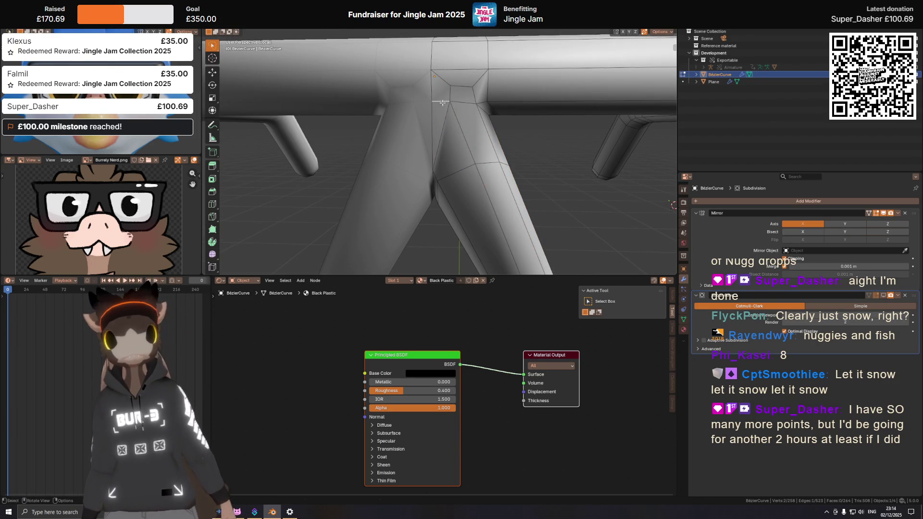
pyautogui.press('g')
pyautogui.press('g')
pyautogui.press('Escape')
pyautogui.press('g')
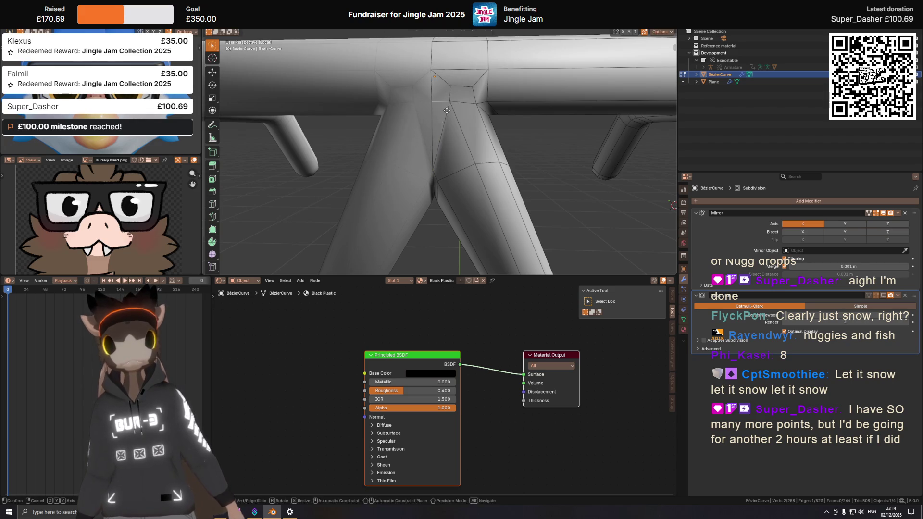
pyautogui.press('z')
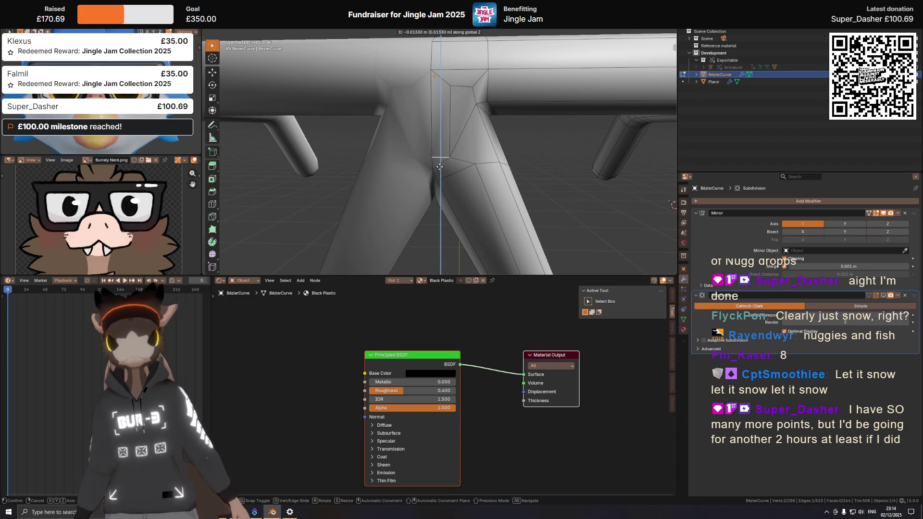
pyautogui.press('Escape')
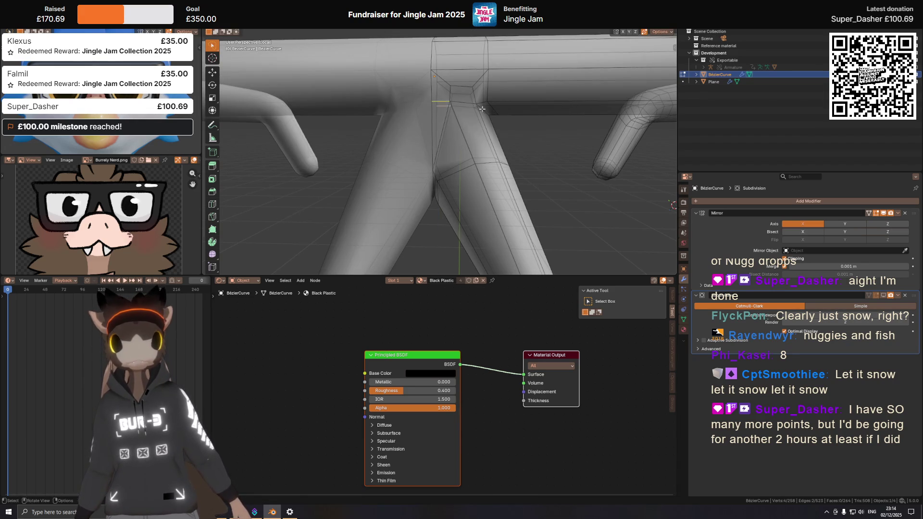
pyautogui.press('g')
pyautogui.press('z')
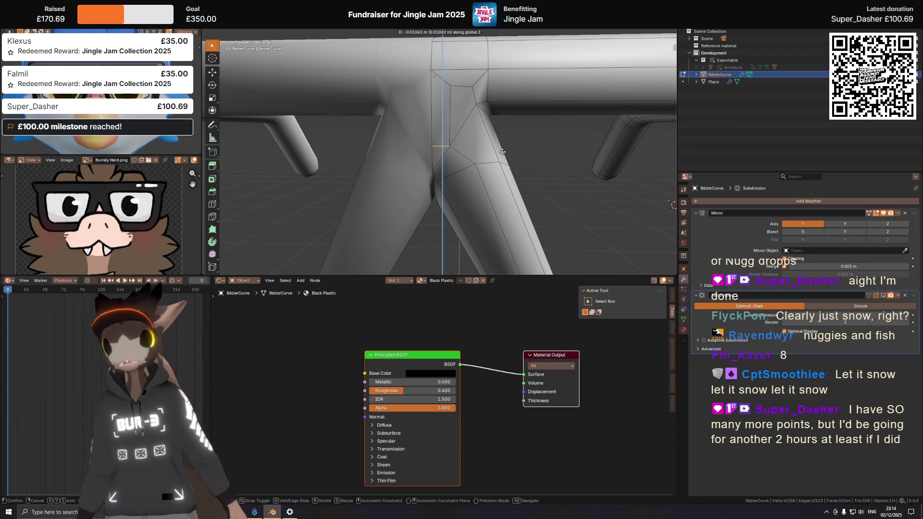
pyautogui.click(488, 147)
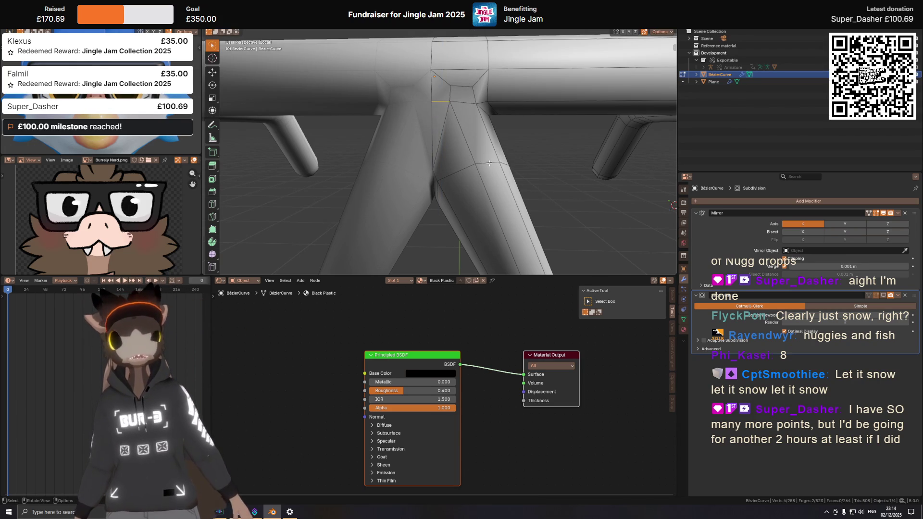
# Step: Adjust bridge edge loops, then start and cancel a Z move of the right-leg edges
pyautogui.moveTo(490, 162); pyautogui.dragTo(488, 134, button='middle')
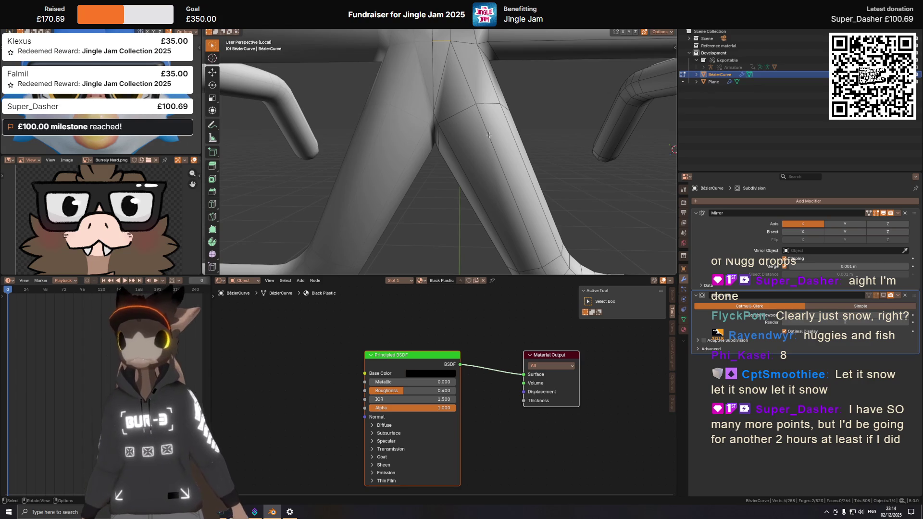
pyautogui.scroll(-5, 489, 135)
pyautogui.scroll(1, 489, 135)
pyautogui.scroll(4, 490, 133)
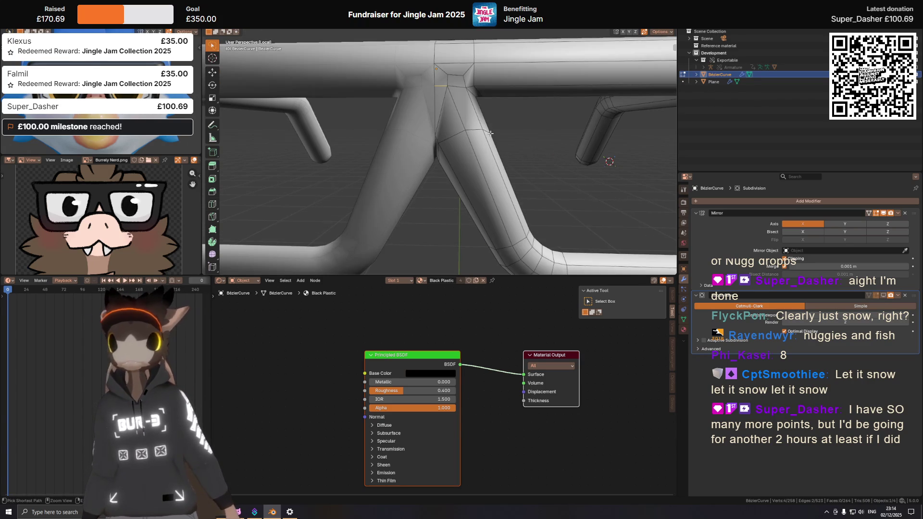
pyautogui.keyDown('alt'); pyautogui.click(490, 131); pyautogui.keyUp('alt')
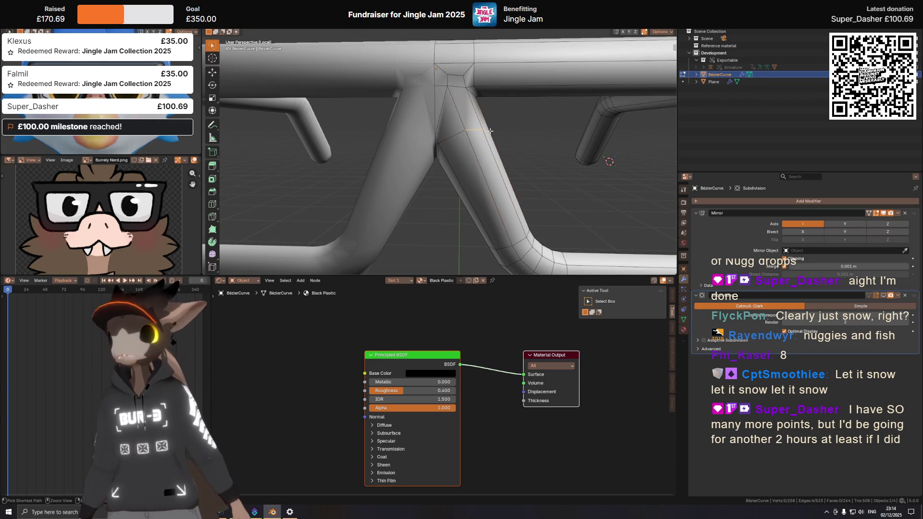
pyautogui.hotkey('ctrl', 'x')
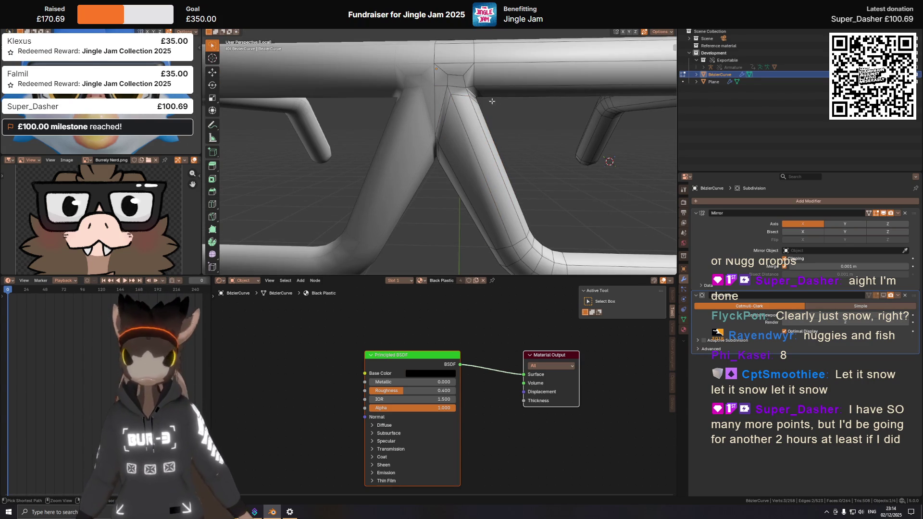
pyautogui.keyDown('alt'); pyautogui.click(502, 101); pyautogui.keyUp('alt')
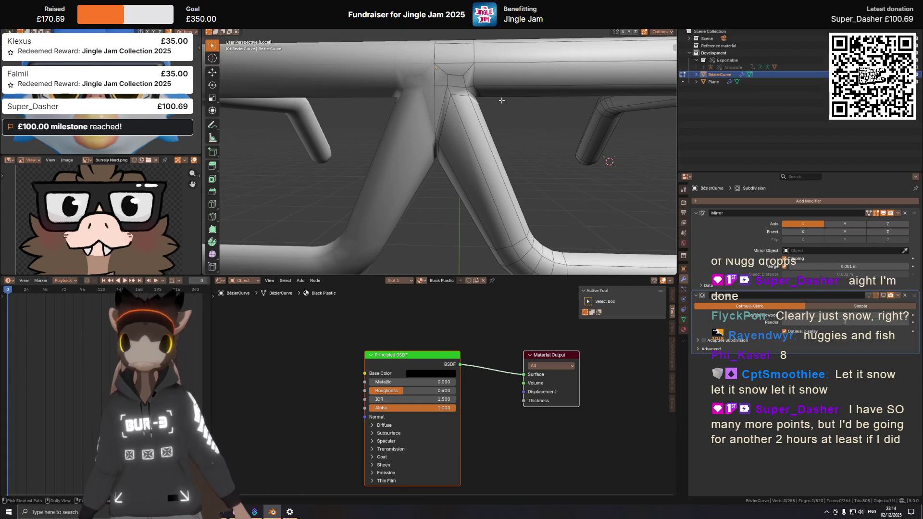
pyautogui.hotkey('ctrl', 'z')
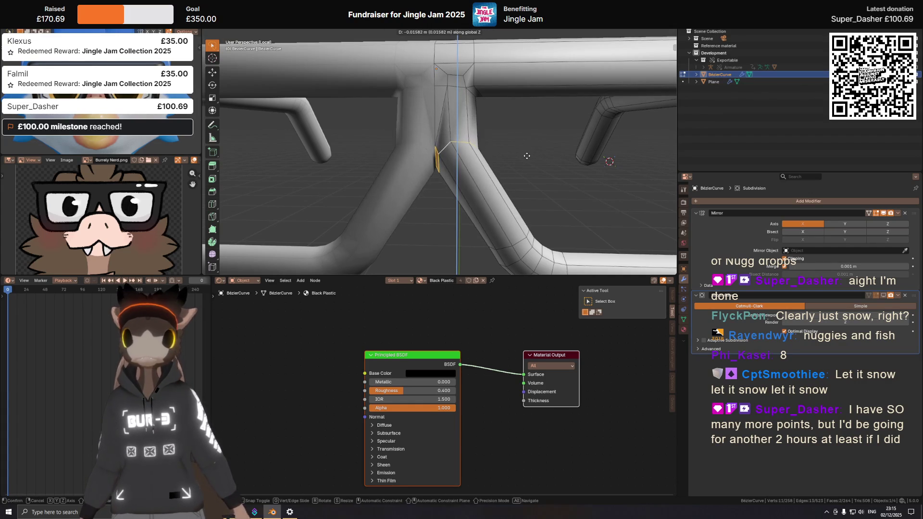
pyautogui.keyDown('alt'); pyautogui.click(442, 92); pyautogui.keyUp('alt')
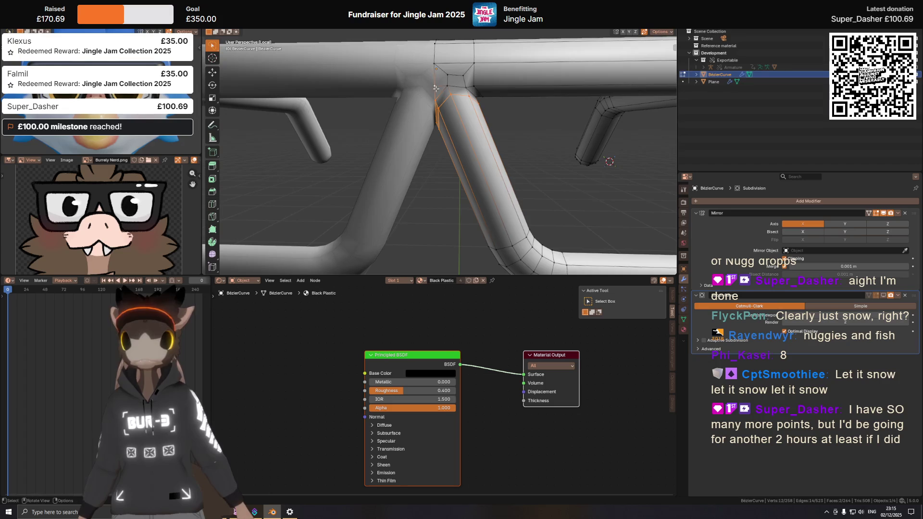
pyautogui.keyDown('alt'); pyautogui.keyDown('shift'); pyautogui.click(438, 92); pyautogui.keyUp('shift'); pyautogui.keyUp('alt')
pyautogui.press('g')
pyautogui.press('z')
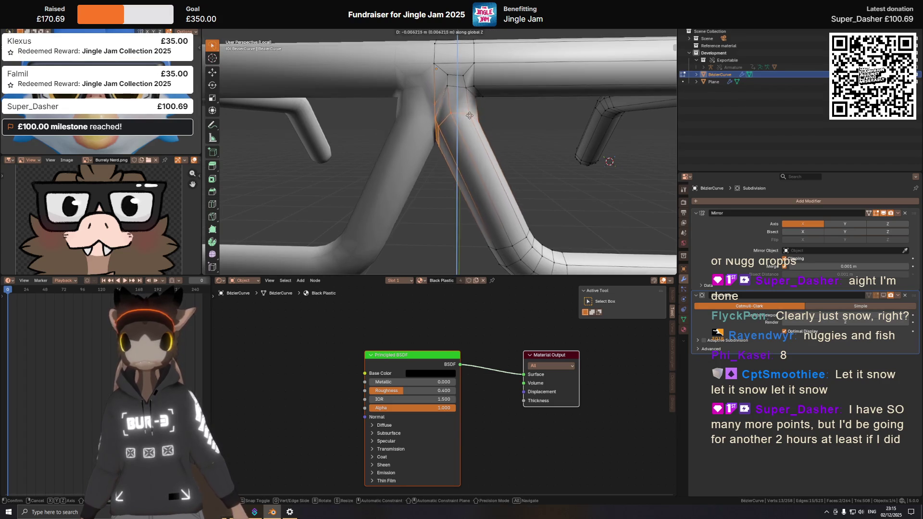
pyautogui.press('Escape')
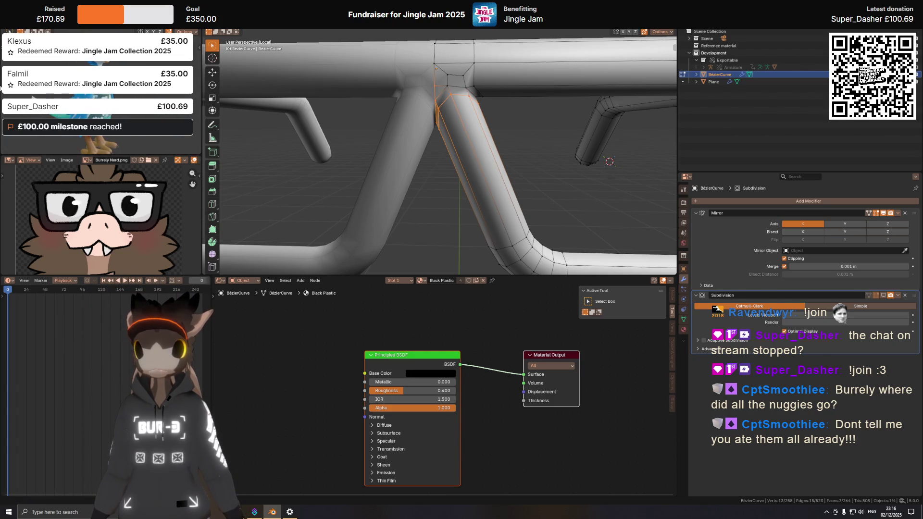
# Step: Leave the glasses as they are and switch to the Wheel of Names window
pyautogui.moveTo(610, 162); pyautogui.dragTo(609, 162, button='middle')
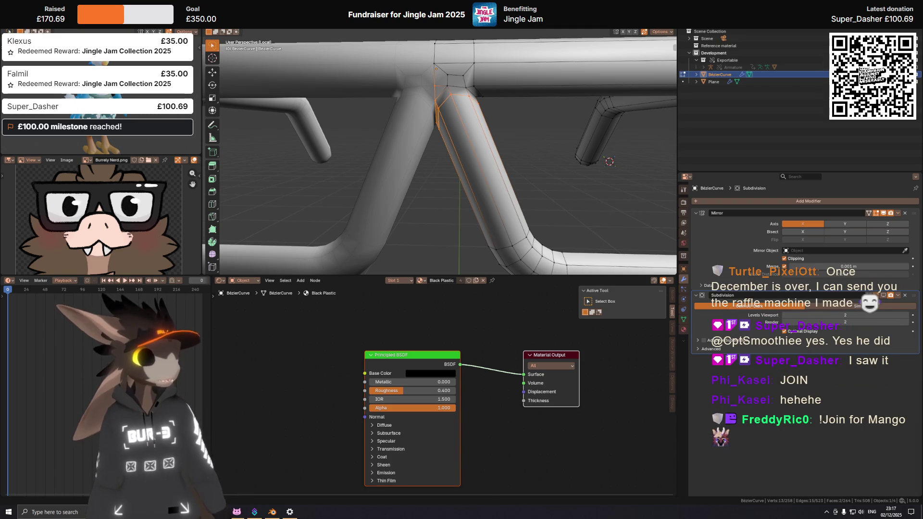
pyautogui.hotkey('alt', 'Tab')
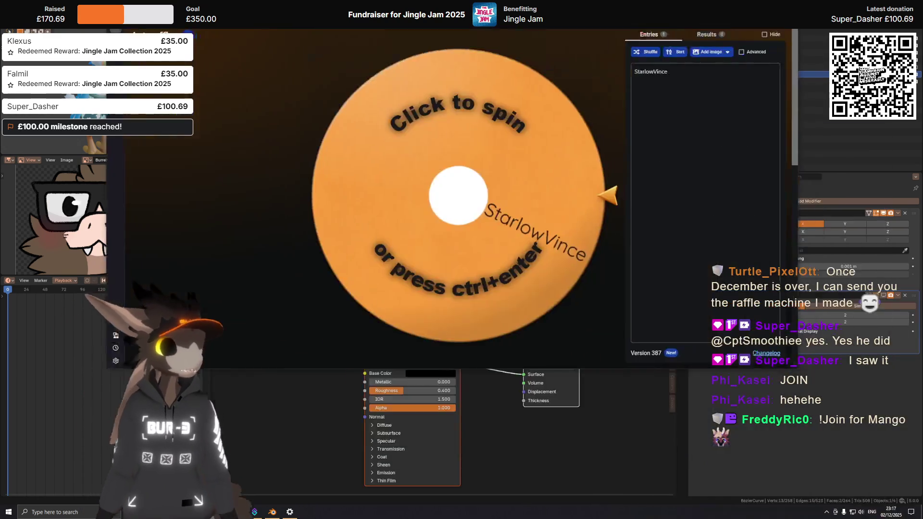
pyautogui.click(796, 116)
pyautogui.hotkey('ctrl', 'a')
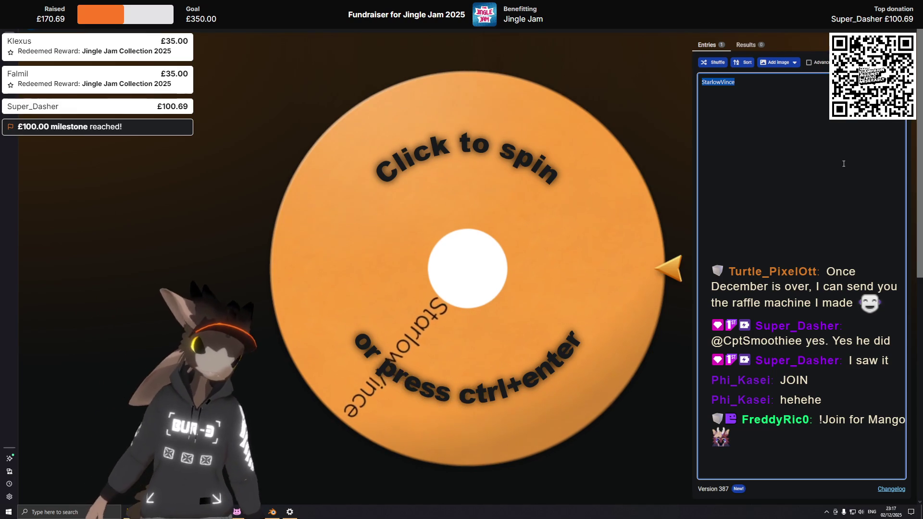
pyautogui.press('BackSpace')
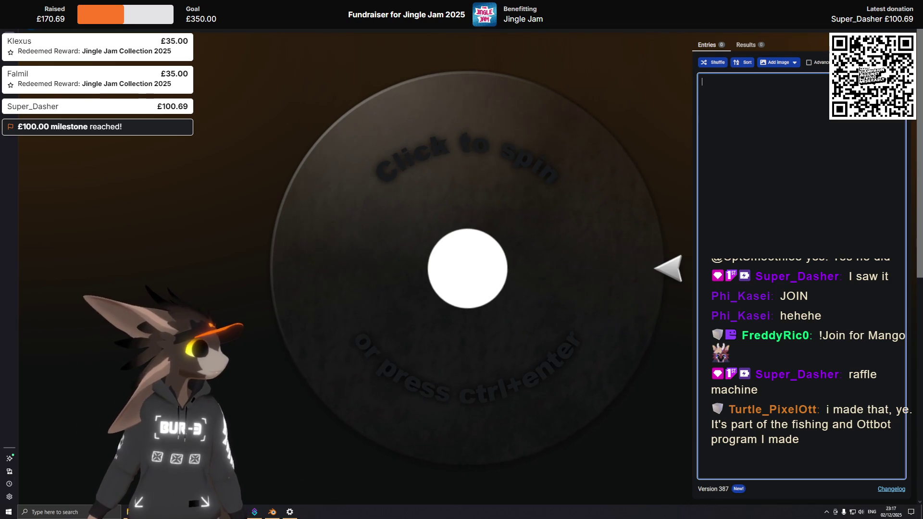
pyautogui.write('Ravendwyt')
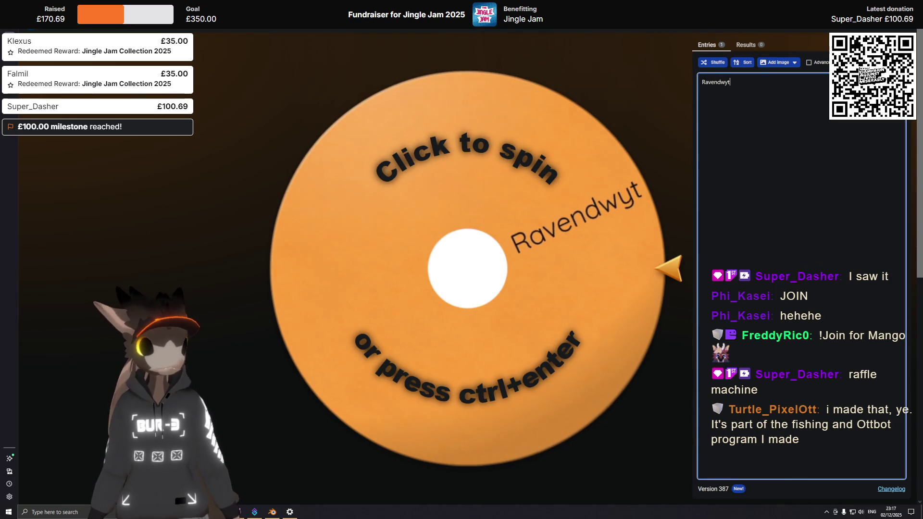
pyautogui.press('BackSpace')
pyautogui.write('r')
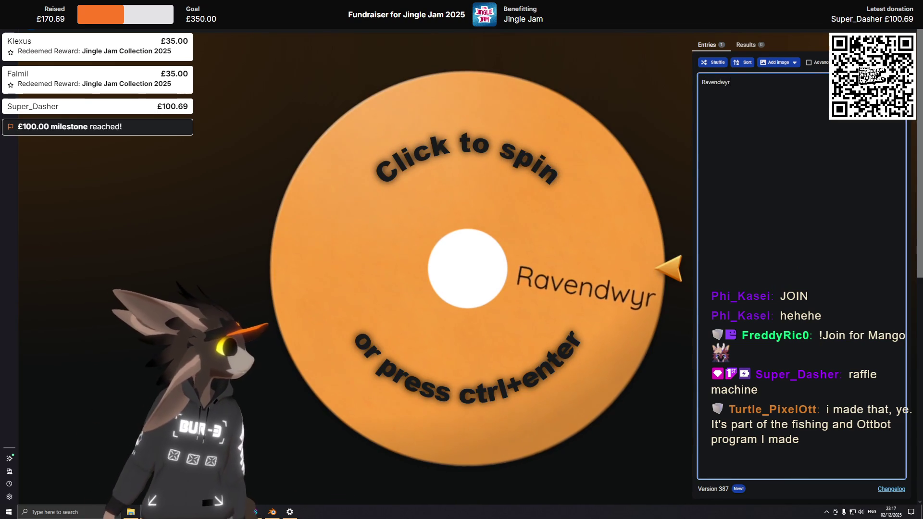
pyautogui.hotkey('ctrl', 'Return')
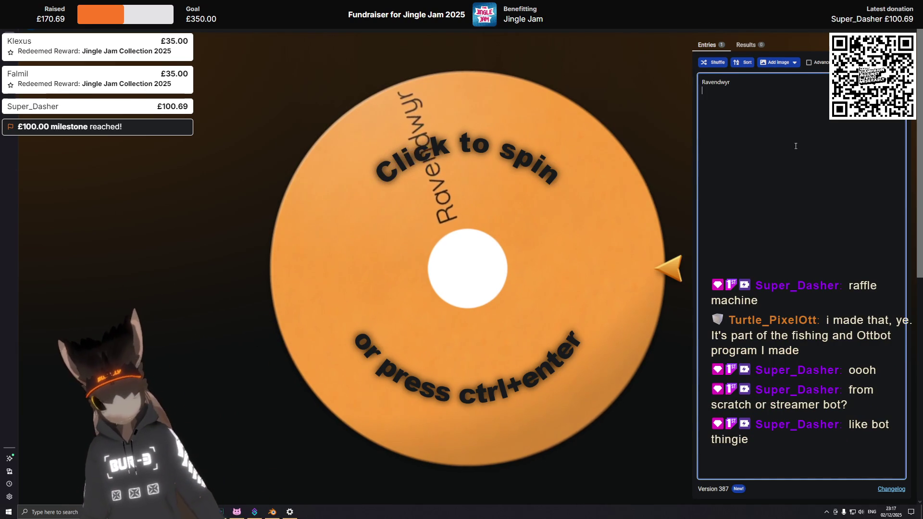
pyautogui.press('Return')
pyautogui.write('Phi_Ka')
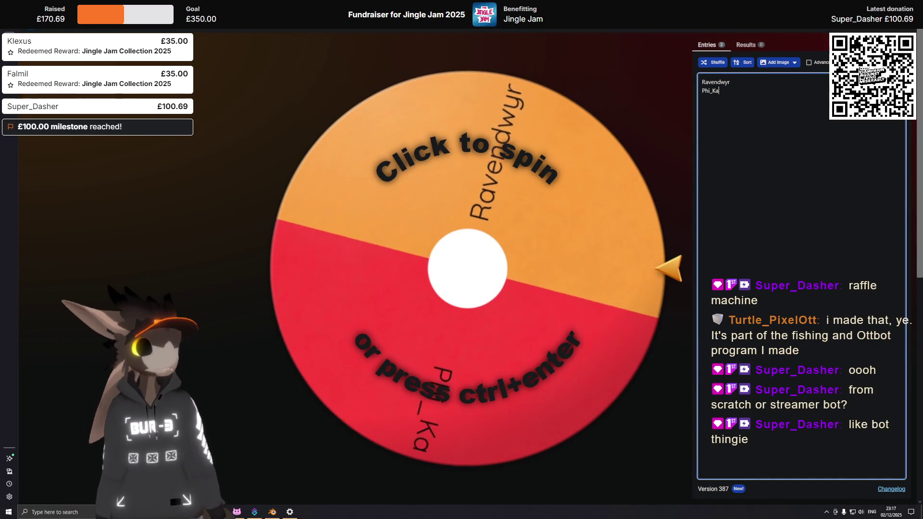
pyautogui.write('s')
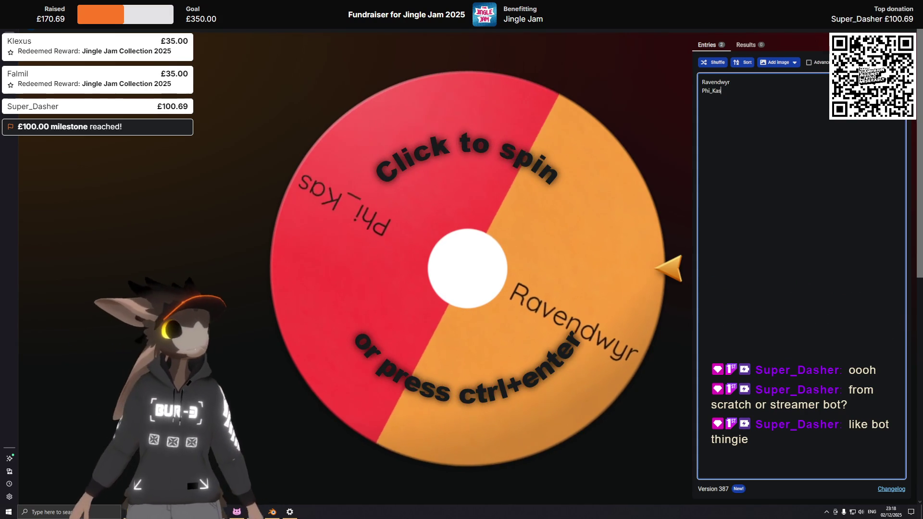
pyautogui.write('ei')
pyautogui.press('Return')
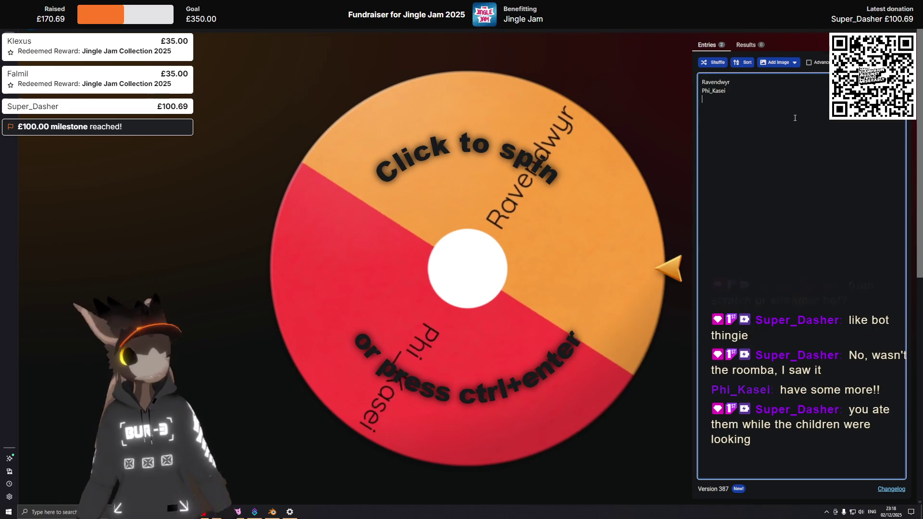
pyautogui.write('Freddy')
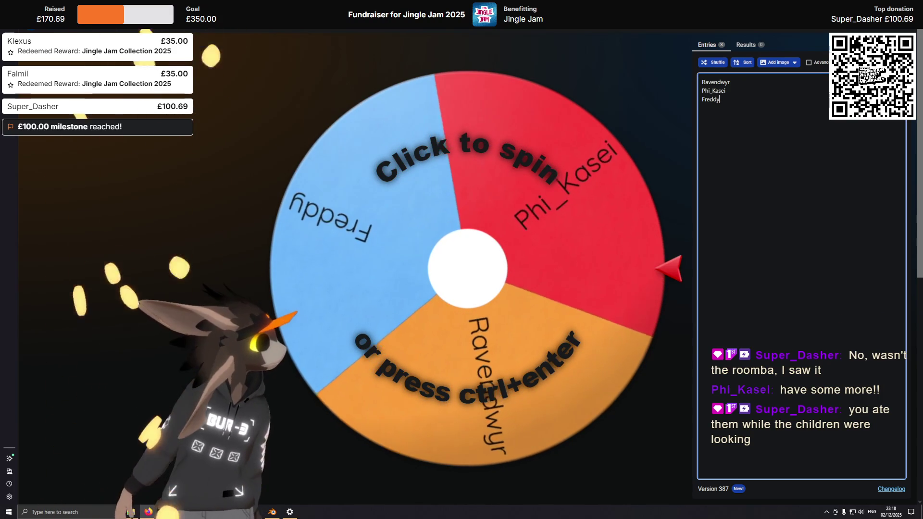
pyautogui.write('RicO')
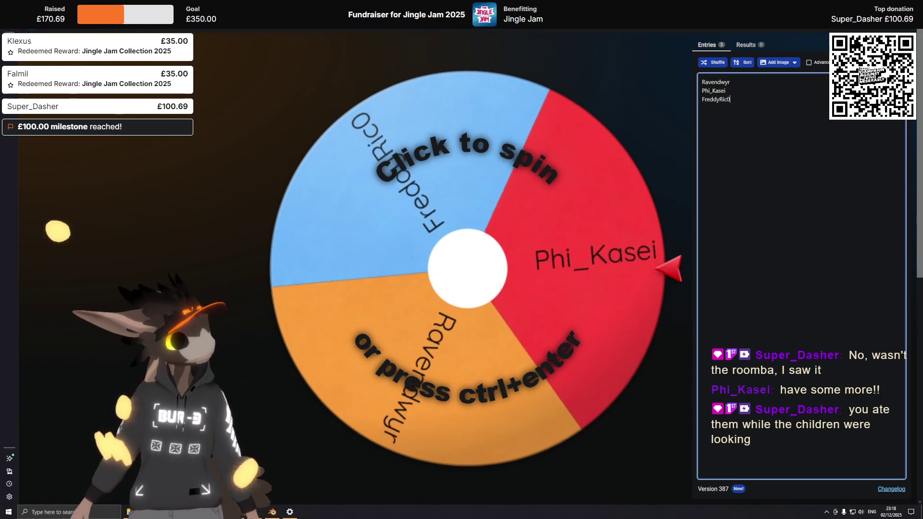
pyautogui.write('0')
pyautogui.press('Return')
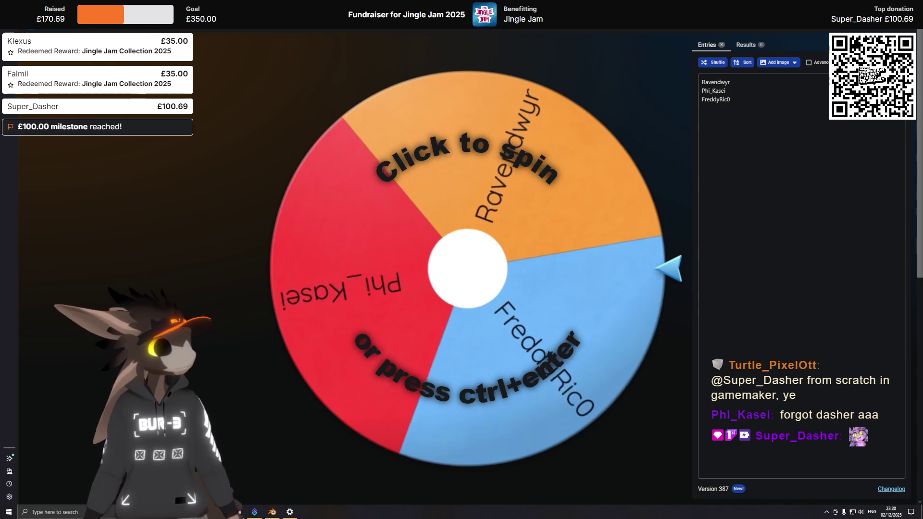
# Step: Insert a blank line after Ravendwyr in the Wheel of Names Entries box
pyautogui.click(760, 80)
pyautogui.press('Return')
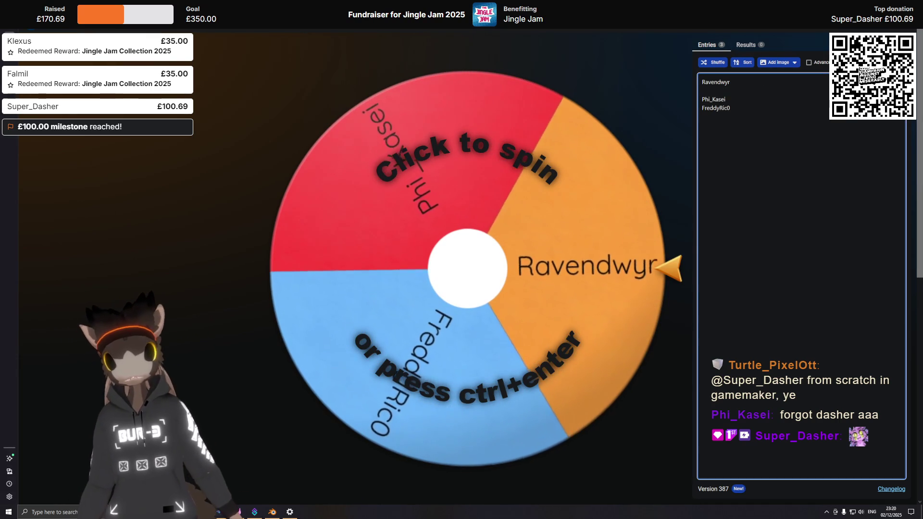
pyautogui.write('Super_Da')
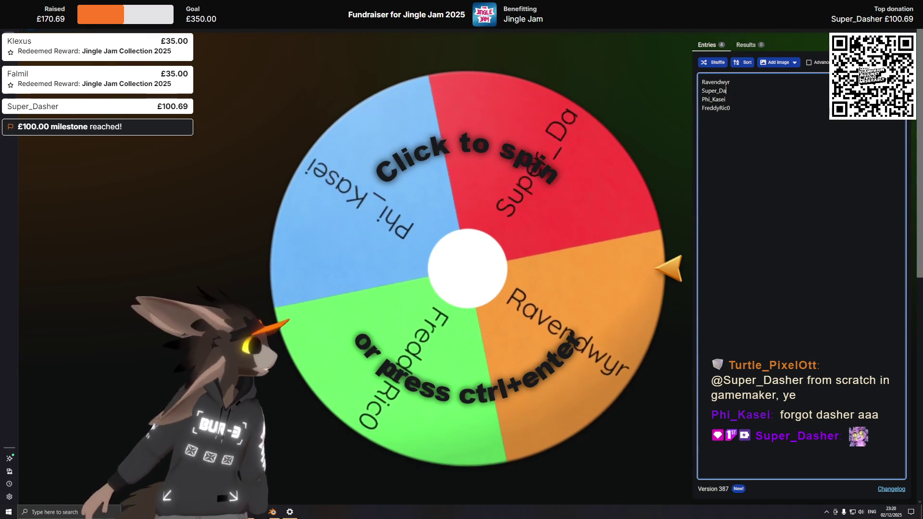
pyautogui.write('sher')
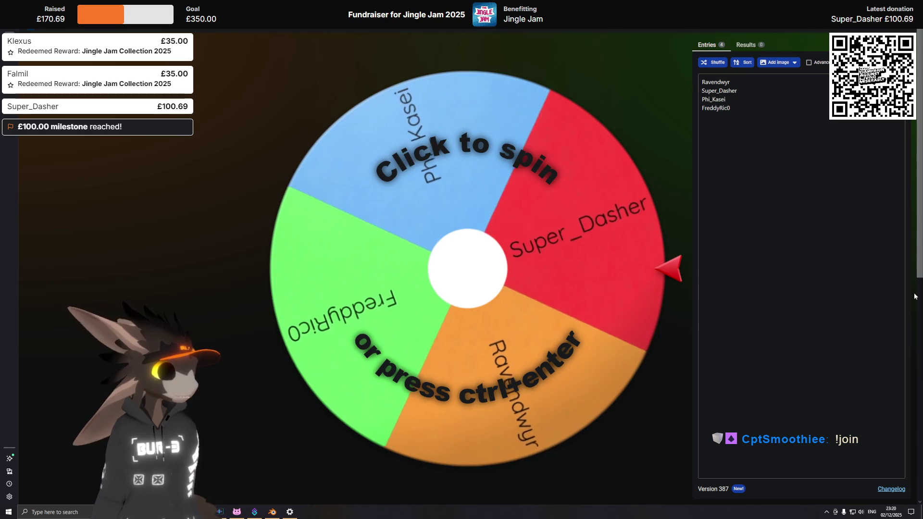
pyautogui.click(746, 164)
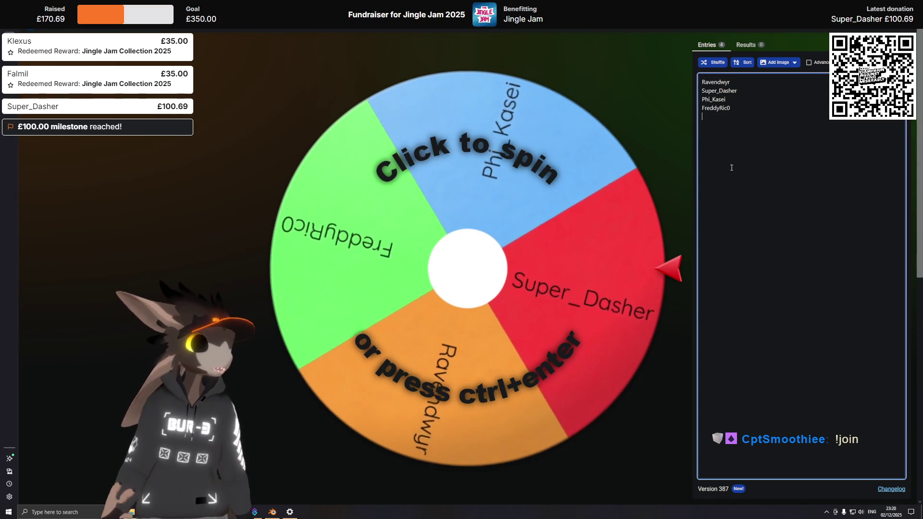
pyautogui.write('!C')
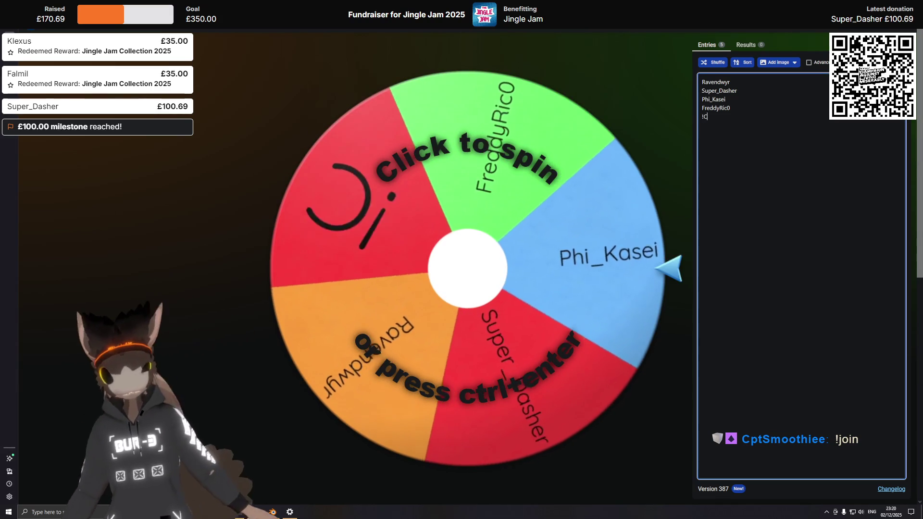
pyautogui.write('ptSmooth')
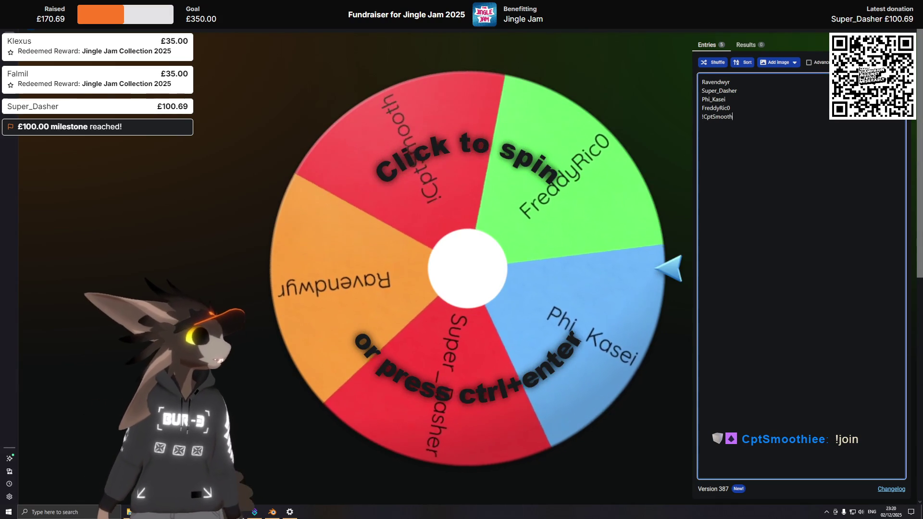
pyautogui.write('iee')
# Step: Finish the CptSmoothiee entry and remove its leading exclamation mark
pyautogui.press('Return')
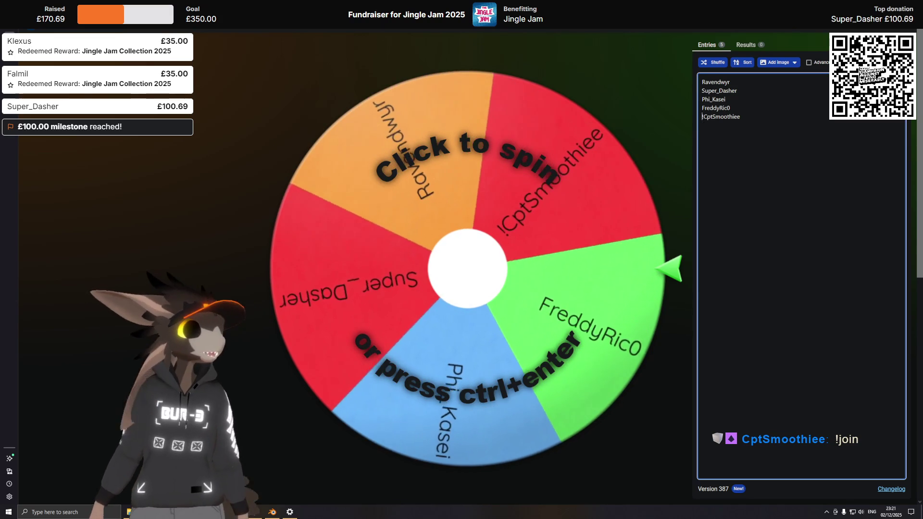
pyautogui.press('Up')
pyautogui.press('Delete')
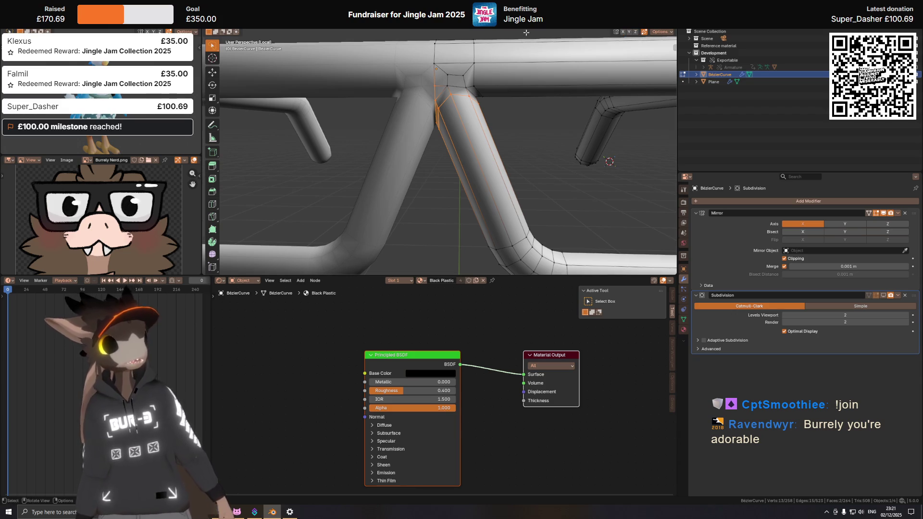
# Step: Lower the nose-bridge junction vertices about 1 cm along Z and inspect the result
pyautogui.moveTo(514, 78); pyautogui.dragTo(520, 69, button='middle')
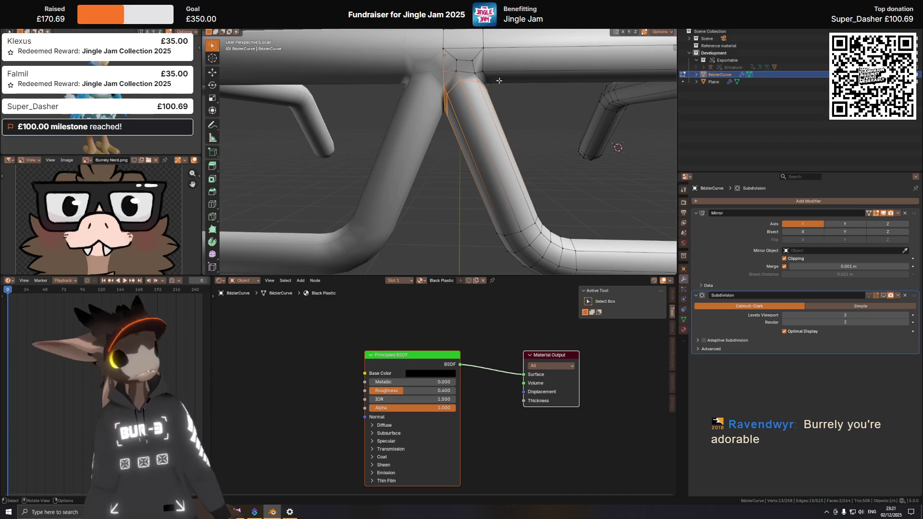
pyautogui.click(531, 163)
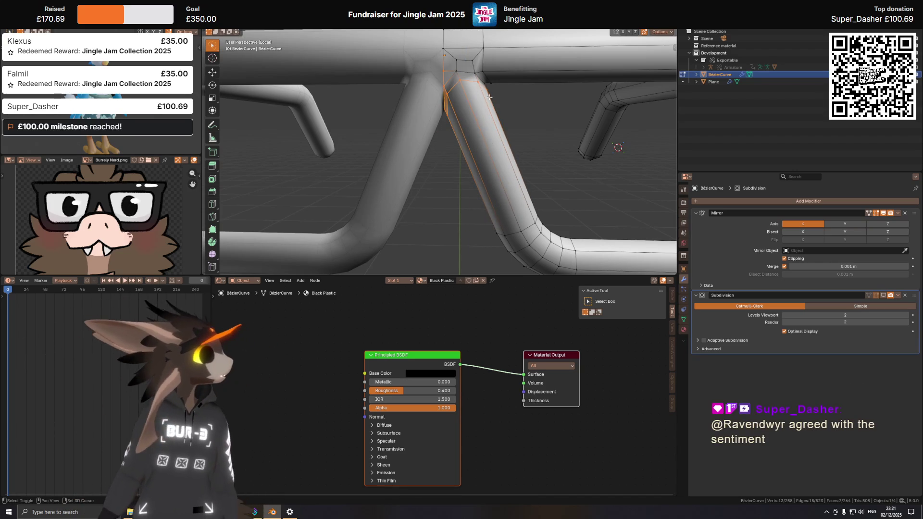
pyautogui.moveTo(536, 86)
pyautogui.mouseDown(button='middle')
pyautogui.moveTo(407, 98)
pyautogui.moveTo(473, 81)
pyautogui.mouseUp(button='middle')
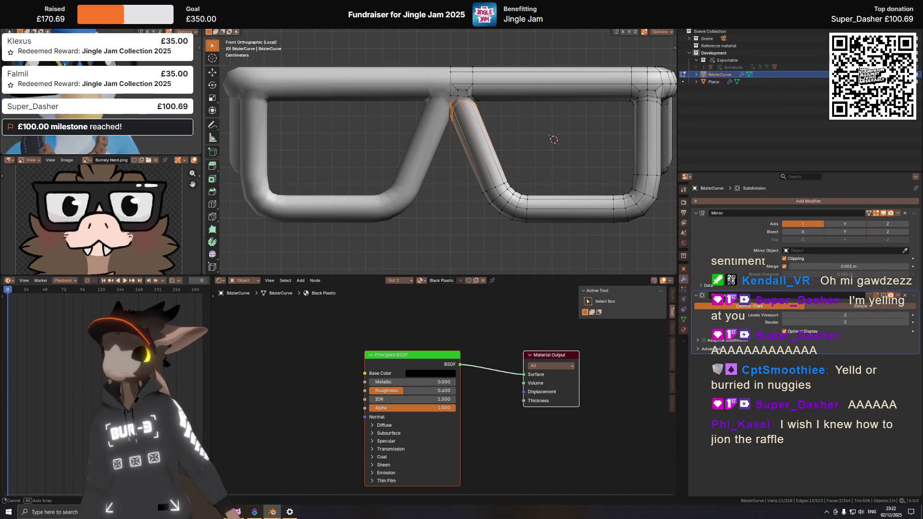
# Step: Nudge the bridge vertices down along Z and check the joint from the front view
pyautogui.press('g')
pyautogui.press('z')
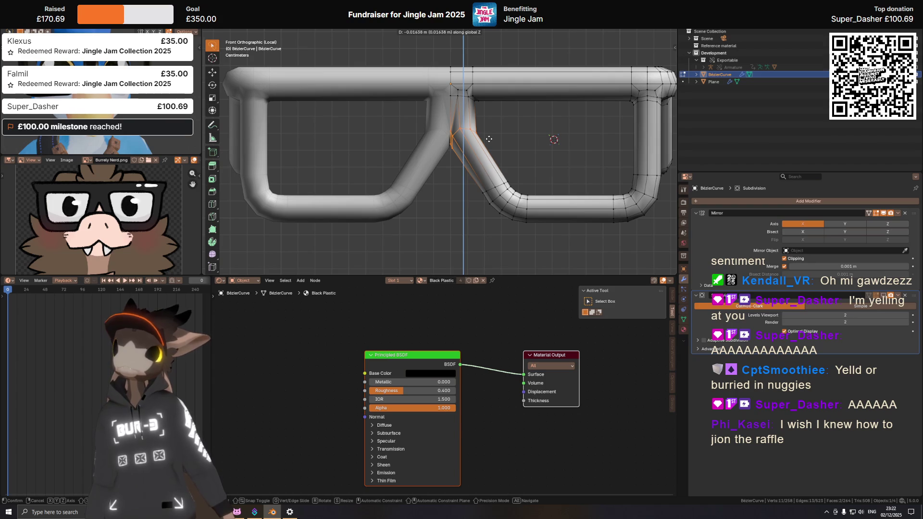
pyautogui.click(490, 140)
pyautogui.moveTo(489, 139); pyautogui.dragTo(387, 88, button='middle')
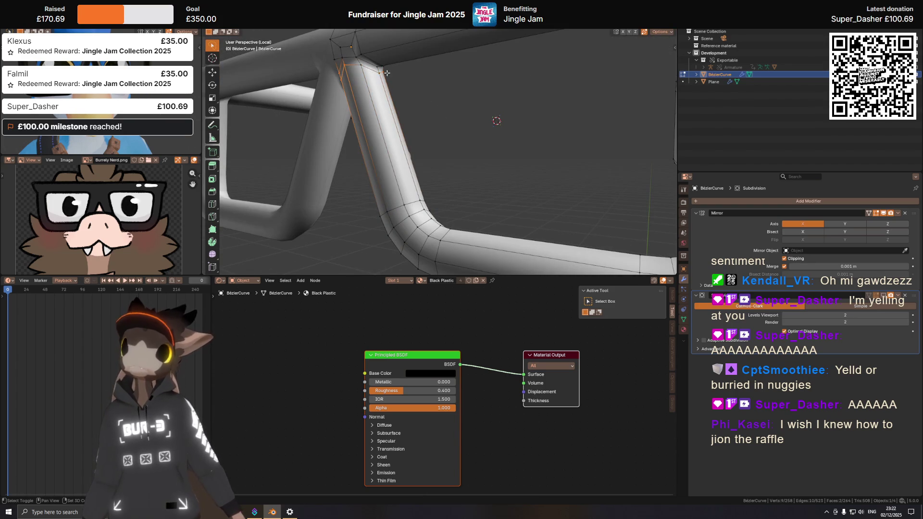
pyautogui.press('KP_1')
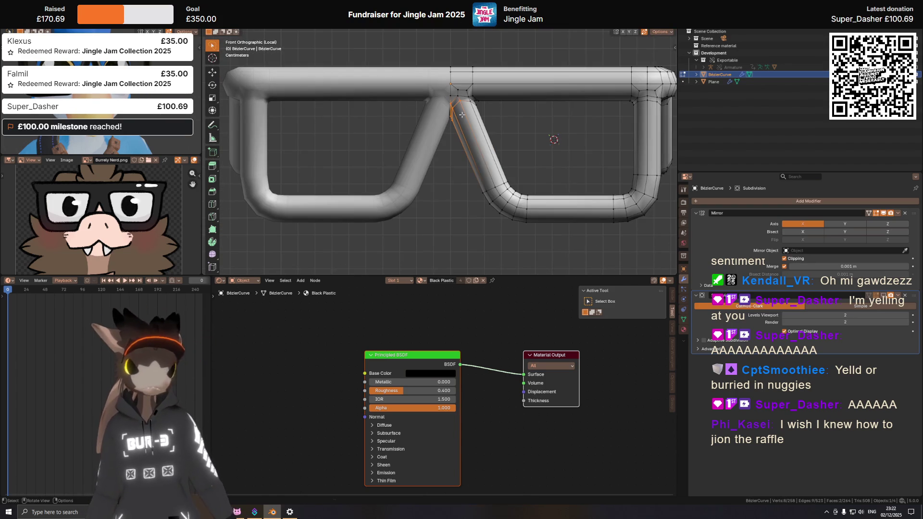
# Step: Move the bridge vertices down 1.2 cm along Z, deselect and inspect the joint
pyautogui.press('g')
pyautogui.press('z')
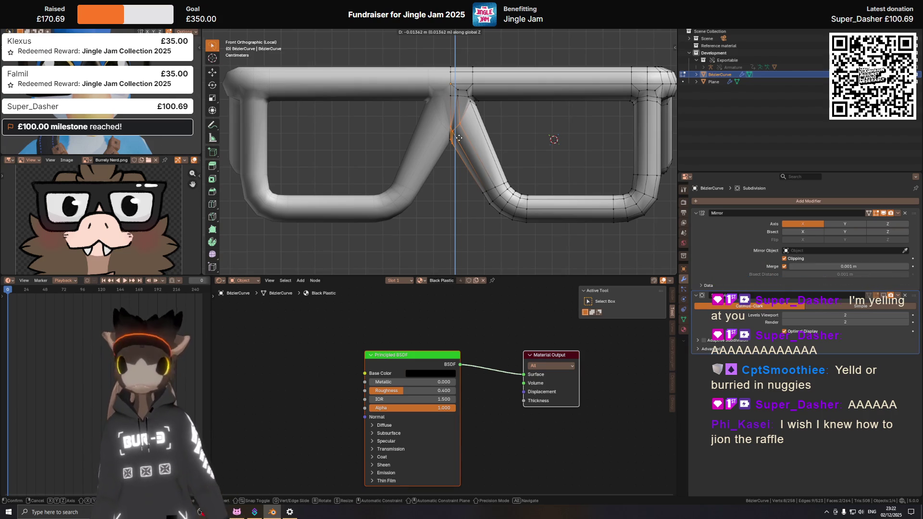
pyautogui.write('-10')
pyautogui.press('BackSpace')
pyautogui.press('BackSpace')
pyautogui.press('BackSpace')
pyautogui.write('0')
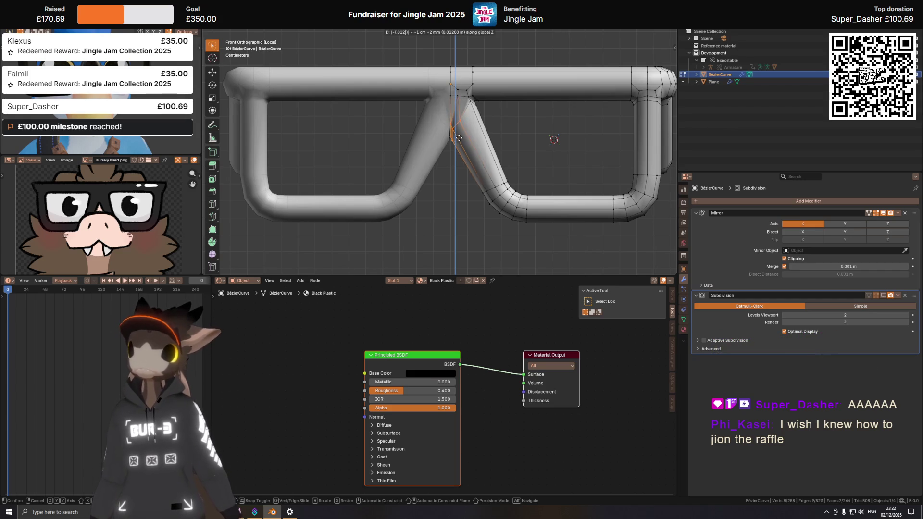
pyautogui.write('12')
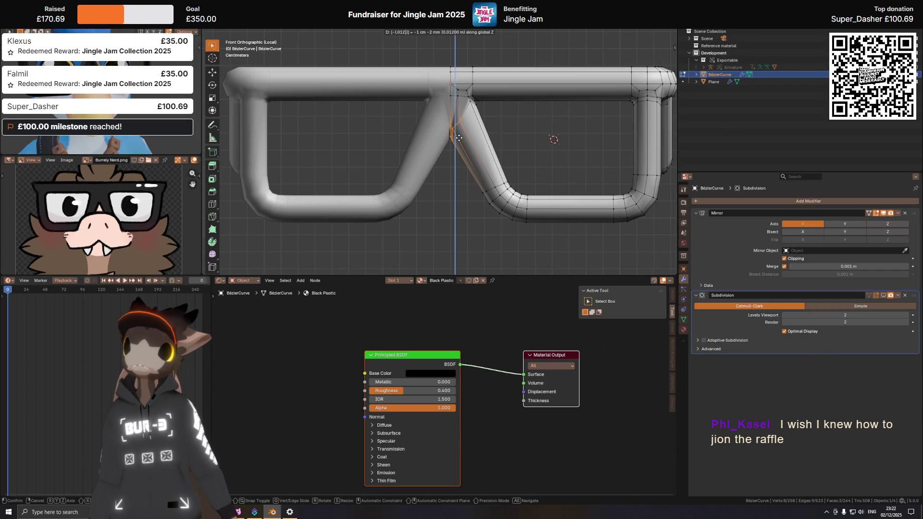
pyautogui.press('Return')
pyautogui.scroll(2, 458, 137)
pyautogui.scroll(1, 462, 152)
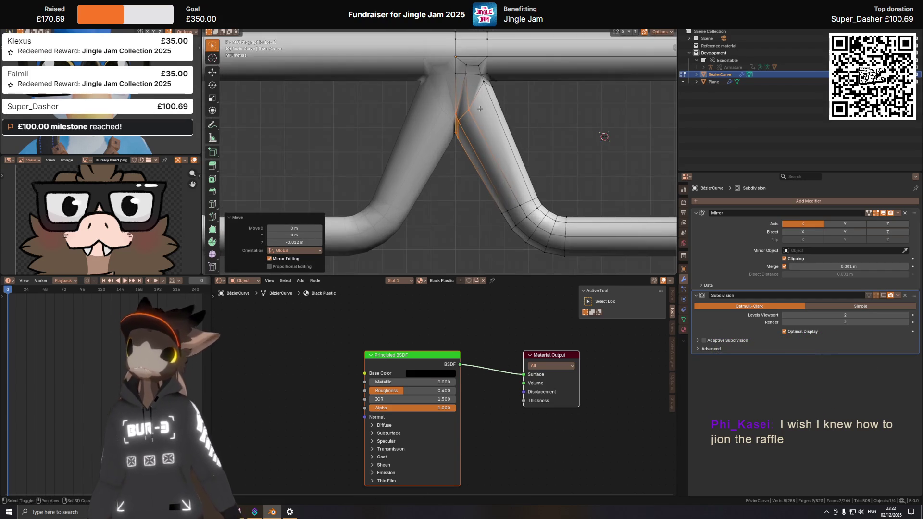
pyautogui.scroll(1, 463, 168)
pyautogui.click(483, 147)
pyautogui.moveTo(482, 146); pyautogui.dragTo(449, 141, button='middle')
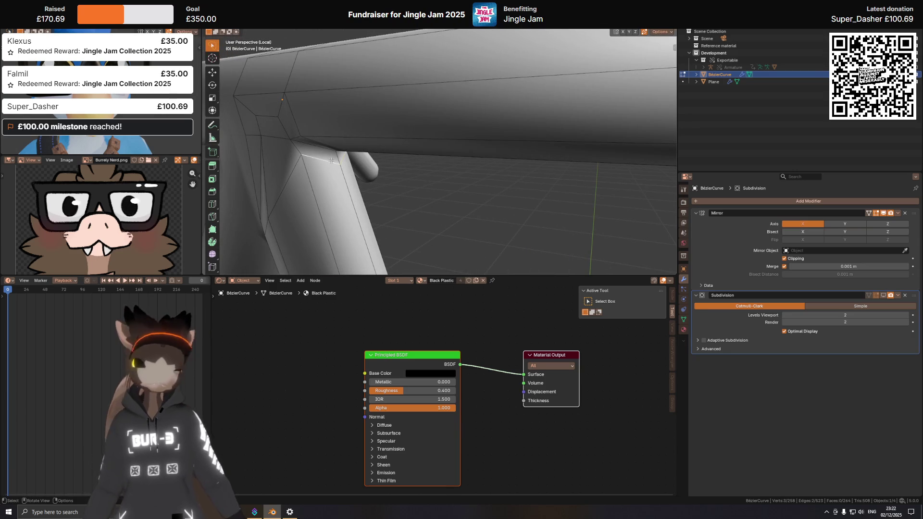
pyautogui.press('KP_1')
pyautogui.scroll(2, 349, 153)
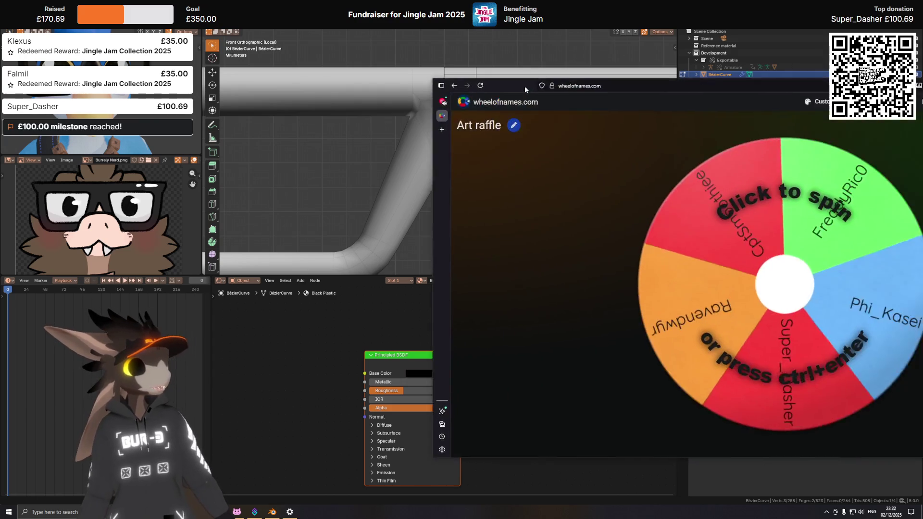
# Step: Edge-slide a loop along the bridge leg, cancel a trial loop cut and check the smoothed shape
pyautogui.moveTo(524, 86)
pyautogui.mouseDown()
pyautogui.moveTo(205, 85)
pyautogui.moveTo(205, 113)
pyautogui.moveTo(88, 97)
pyautogui.moveTo(435, 138)
pyautogui.mouseUp()
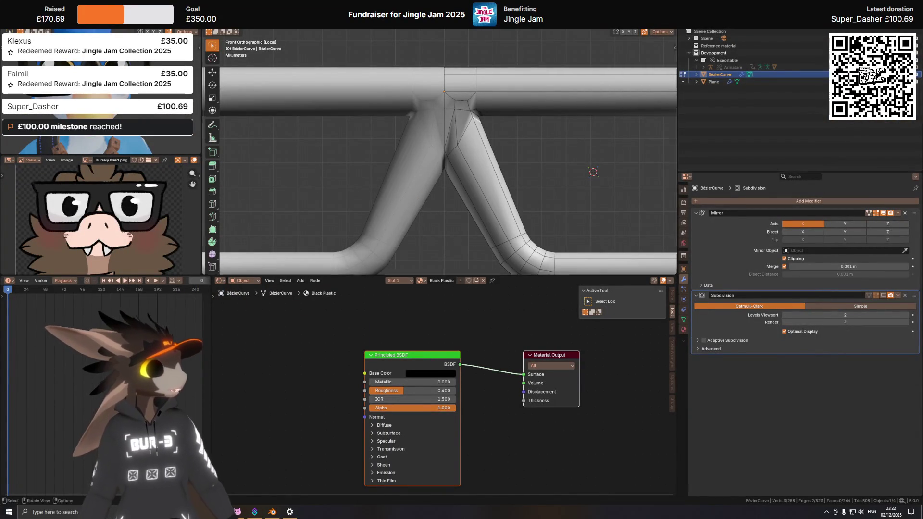
pyautogui.press('g')
pyautogui.press('g')
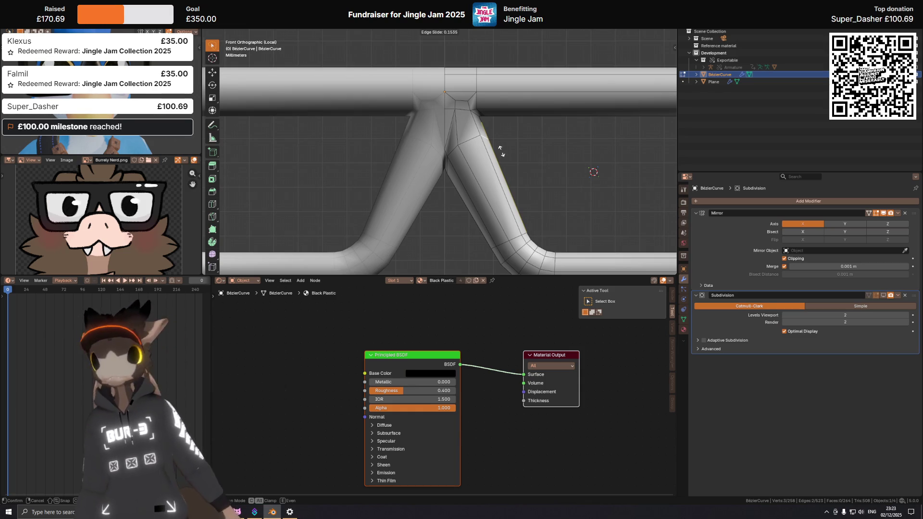
pyautogui.click(500, 150)
pyautogui.keyDown('shift'); pyautogui.moveTo(498, 149); pyautogui.dragTo(501, 159, button='middle'); pyautogui.keyUp('shift')
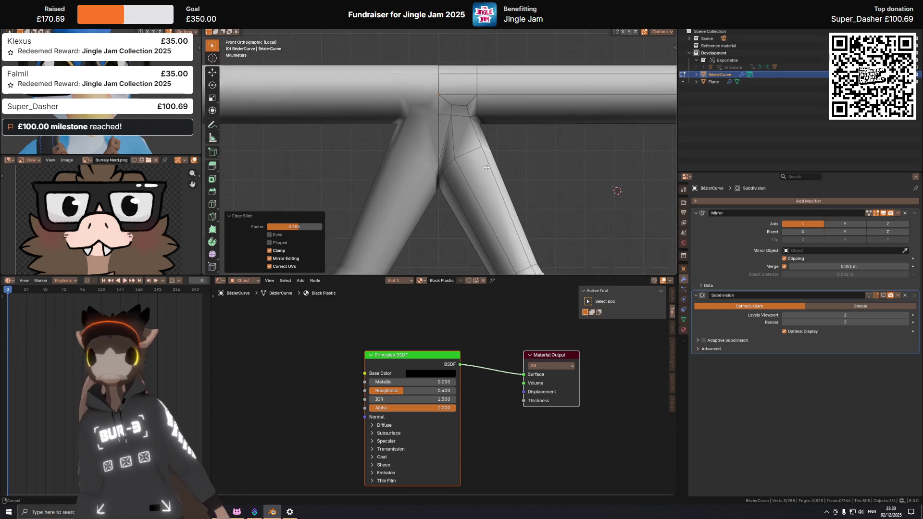
pyautogui.hotkey('ctrl', 'r')
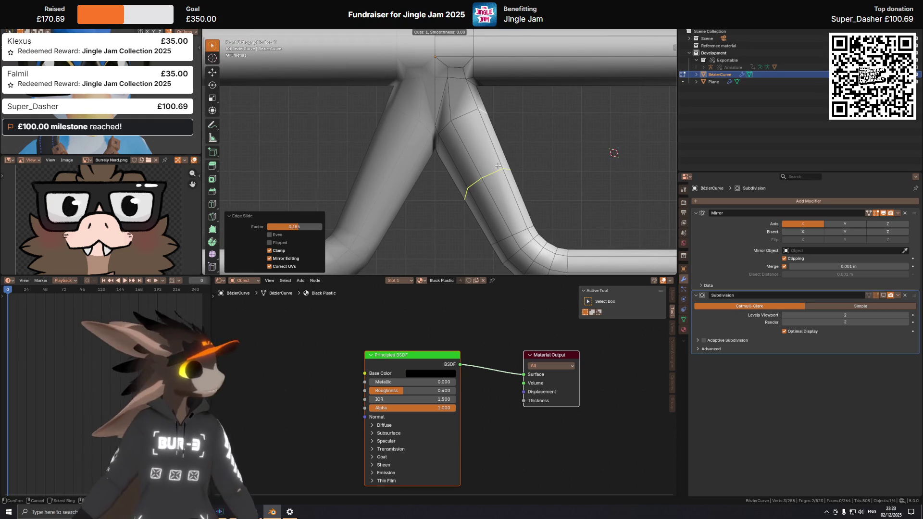
pyautogui.press('Escape')
pyautogui.moveTo(468, 136)
pyautogui.mouseDown(button='middle')
pyautogui.moveTo(462, 148)
pyautogui.moveTo(369, 119)
pyautogui.moveTo(339, 137)
pyautogui.moveTo(491, 120)
pyautogui.mouseUp(button='middle')
pyautogui.press('Tab')
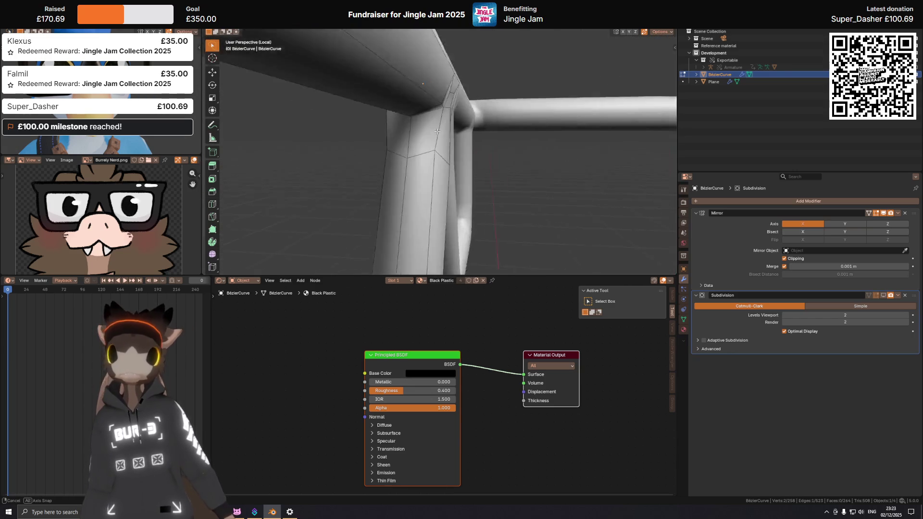
# Step: Vertex-slide two vertices along the bridge leg to even out the junction
pyautogui.moveTo(412, 140)
pyautogui.mouseDown(button='middle')
pyautogui.moveTo(462, 156)
pyautogui.moveTo(446, 144)
pyautogui.moveTo(468, 145)
pyautogui.mouseUp(button='middle')
pyautogui.press('g')
pyautogui.press('g')
pyautogui.click(467, 162)
pyautogui.press('g')
pyautogui.press('g')
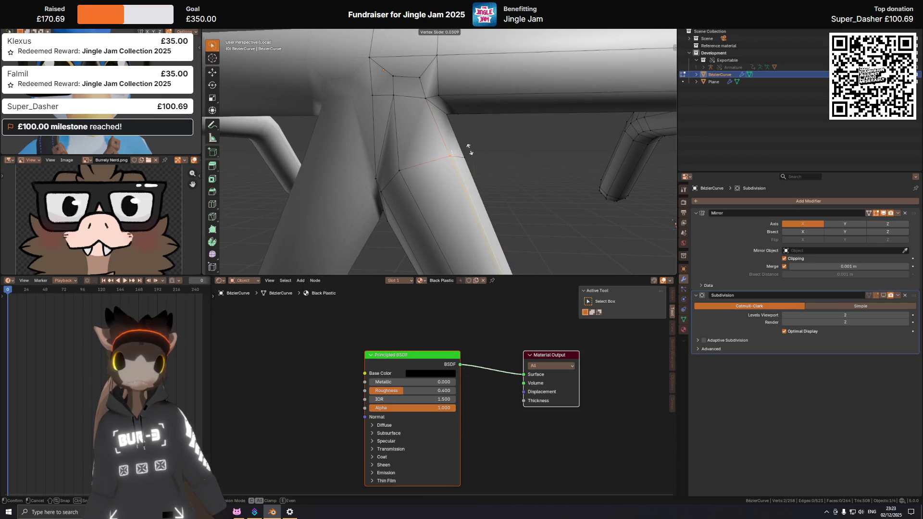
pyautogui.click(468, 149)
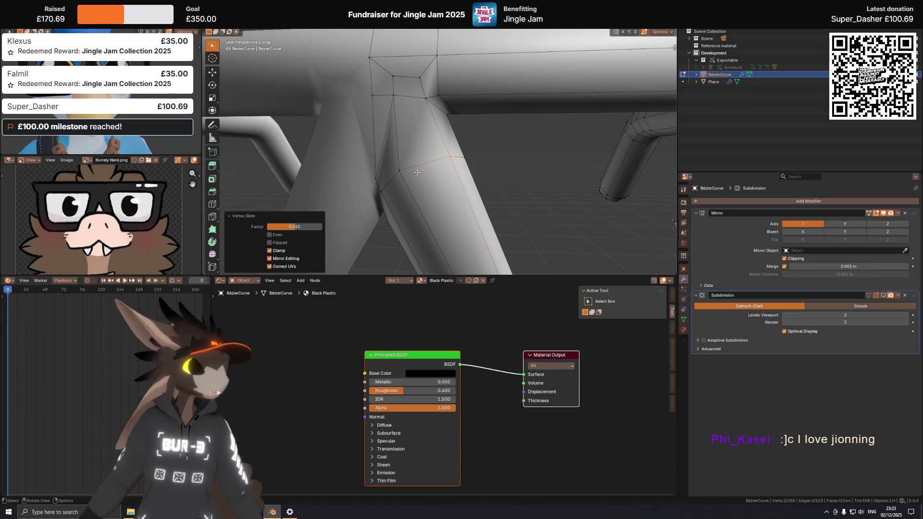
# Step: Select the shortest edge path along the inner leg and edge-slide it from the front view
pyautogui.moveTo(417, 172)
pyautogui.mouseDown(button='middle')
pyautogui.moveTo(433, 152)
pyautogui.moveTo(413, 148)
pyautogui.moveTo(446, 155)
pyautogui.moveTo(413, 166)
pyautogui.mouseUp(button='middle')
pyautogui.keyDown('ctrl'); pyautogui.click(455, 166); pyautogui.keyUp('ctrl')
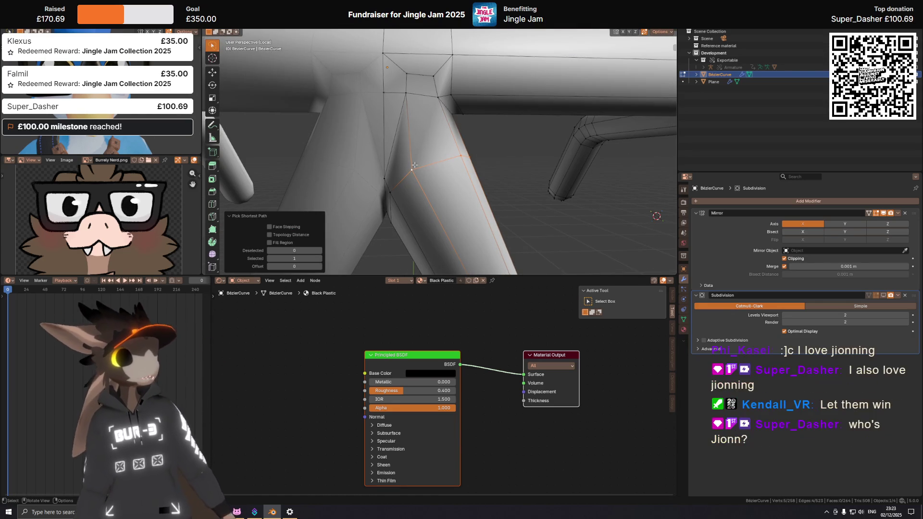
pyautogui.press('KP_1')
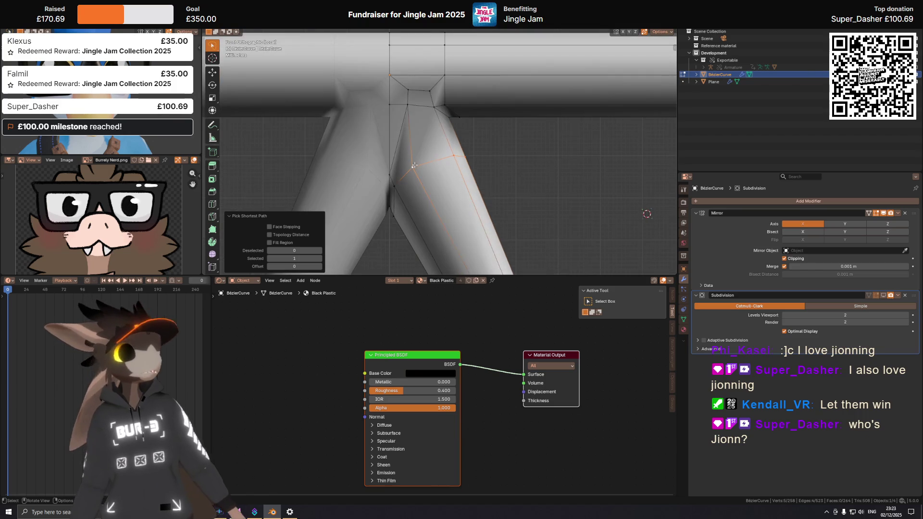
pyautogui.moveTo(414, 166); pyautogui.dragTo(455, 170, button='middle')
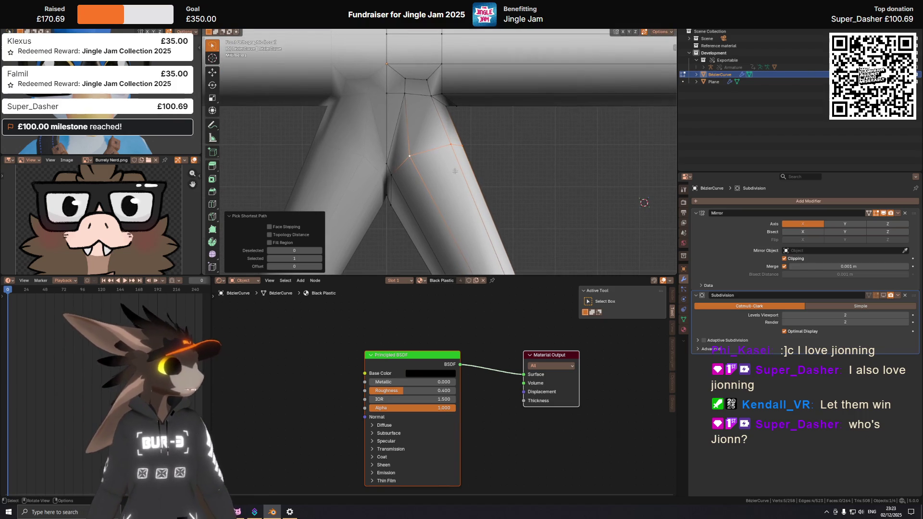
pyautogui.press('g')
pyautogui.press('g')
pyautogui.click(456, 175)
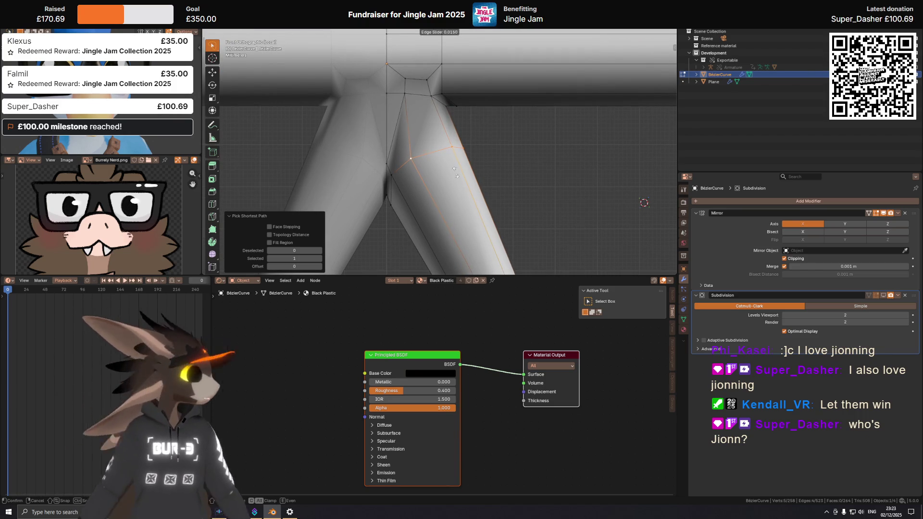
pyautogui.moveTo(456, 175)
pyautogui.mouseDown(button='middle')
pyautogui.moveTo(412, 129)
pyautogui.moveTo(503, 129)
pyautogui.moveTo(436, 130)
pyautogui.moveTo(461, 125)
pyautogui.moveTo(442, 126)
pyautogui.moveTo(467, 109)
pyautogui.mouseUp(button='middle')
# Step: Edge-slide two more paths at the junction, hiding overlays to check the smooth surface
pyautogui.keyDown('ctrl'); pyautogui.click(451, 119); pyautogui.keyUp('ctrl')
pyautogui.press('g')
pyautogui.press('g')
pyautogui.click(520, 128)
pyautogui.hotkey('shift', 'alt', 'z')
pyautogui.hotkey('shift', 'alt', 'z')
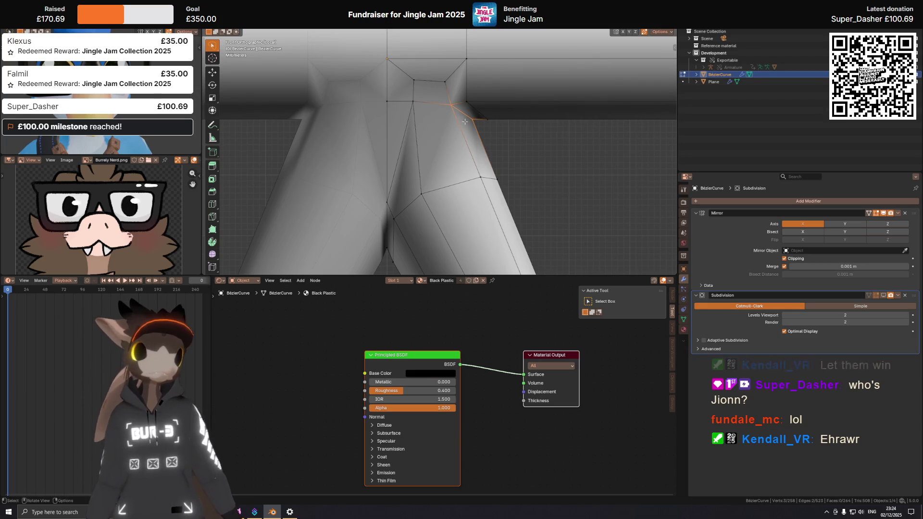
pyautogui.press('g')
pyautogui.press('g')
pyautogui.click(480, 154)
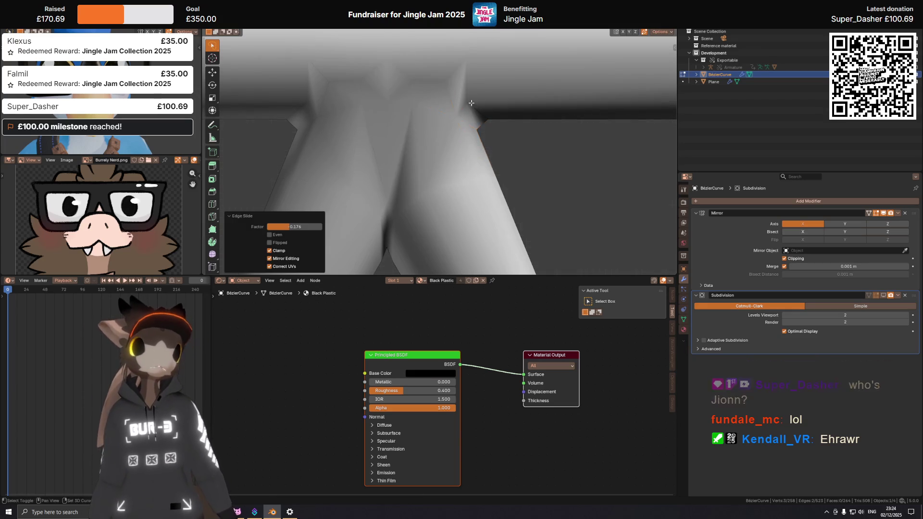
pyautogui.scroll(-3, 418, 114)
pyautogui.scroll(-3, 419, 115)
pyautogui.scroll(-3, 419, 114)
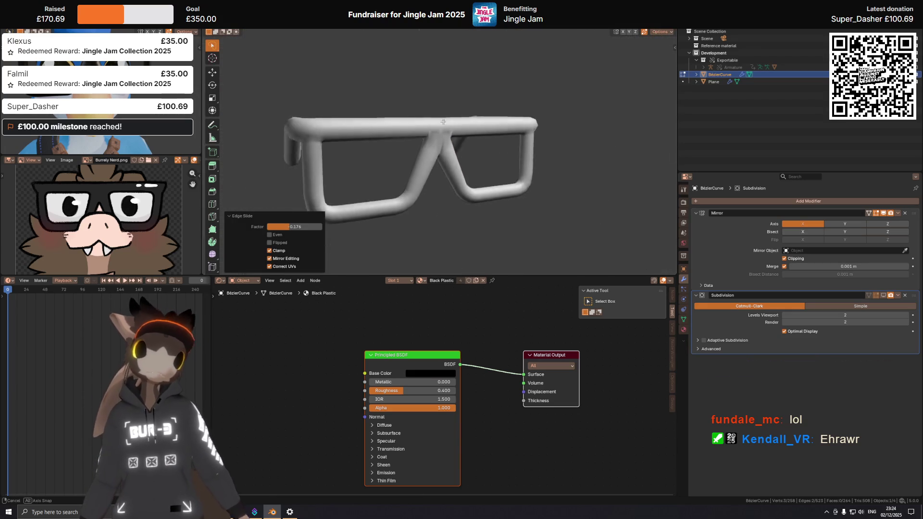
# Step: Show overlays, inspect the junction from below and cancel a trial bevel on its edge
pyautogui.moveTo(419, 115); pyautogui.dragTo(454, 135, button='middle')
pyautogui.scroll(4, 453, 135)
pyautogui.scroll(3, 454, 135)
pyautogui.hotkey('shift', 'alt', 'z')
pyautogui.moveTo(481, 132); pyautogui.dragTo(423, 134, button='middle')
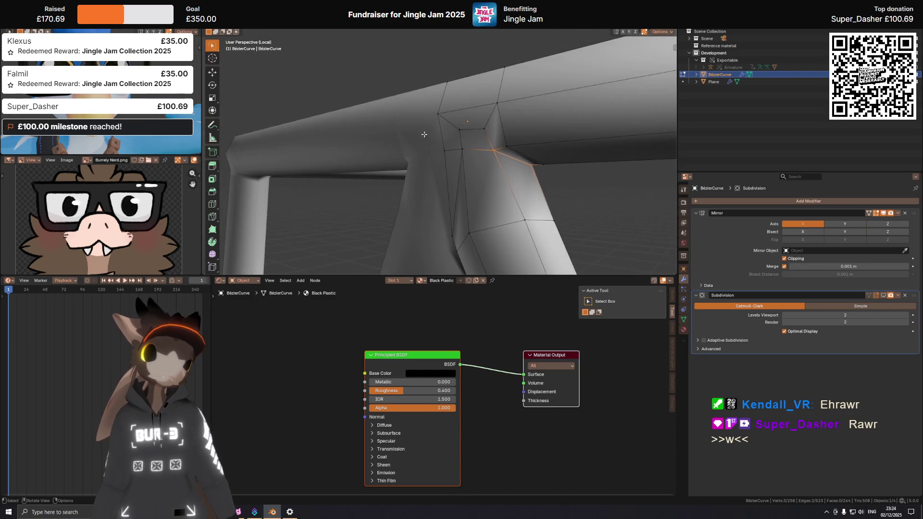
pyautogui.moveTo(519, 164)
pyautogui.mouseDown(button='middle')
pyautogui.moveTo(517, 152)
pyautogui.moveTo(491, 145)
pyautogui.moveTo(493, 135)
pyautogui.moveTo(445, 124)
pyautogui.moveTo(505, 113)
pyautogui.mouseUp(button='middle')
pyautogui.hotkey('ctrl', 'b')
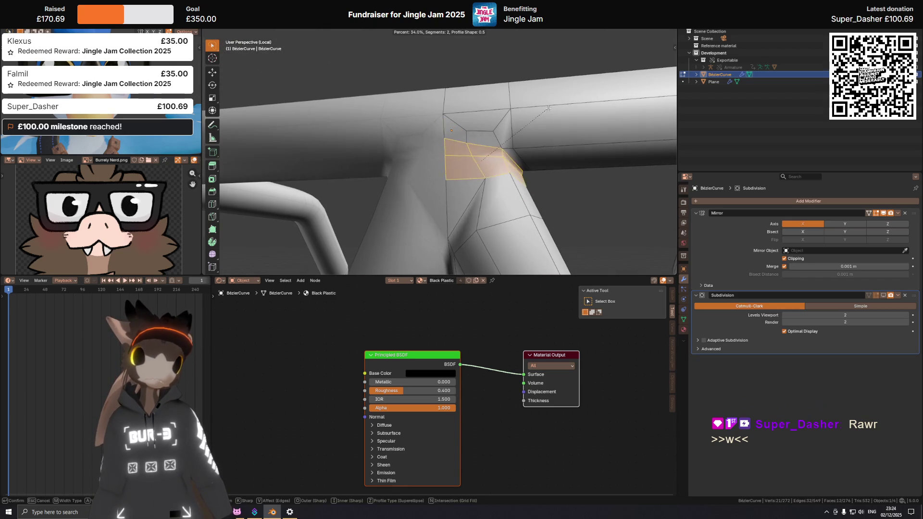
pyautogui.press('Escape')
pyautogui.moveTo(550, 107); pyautogui.dragTo(486, 128, button='middle')
pyautogui.press('KP_1')
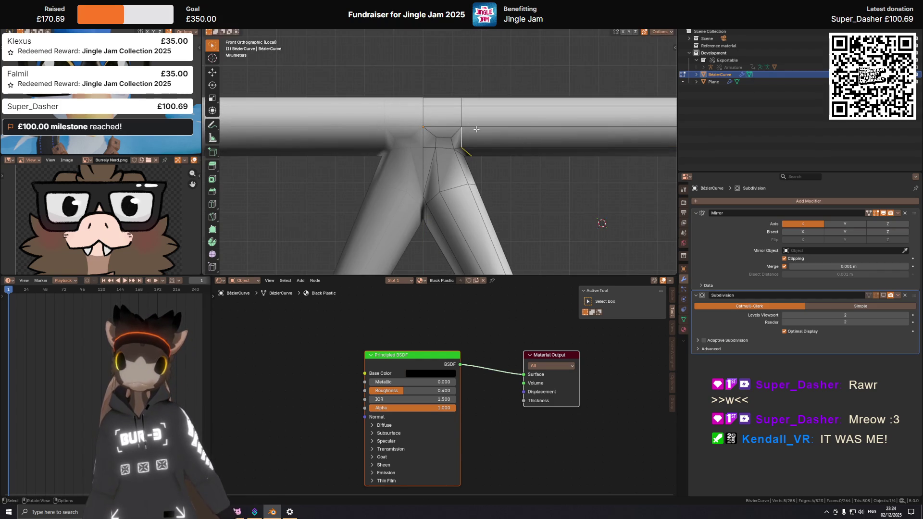
# Step: Edge-slide the junction edge along the bar and cancel a vertex slide
pyautogui.press('g')
pyautogui.press('g')
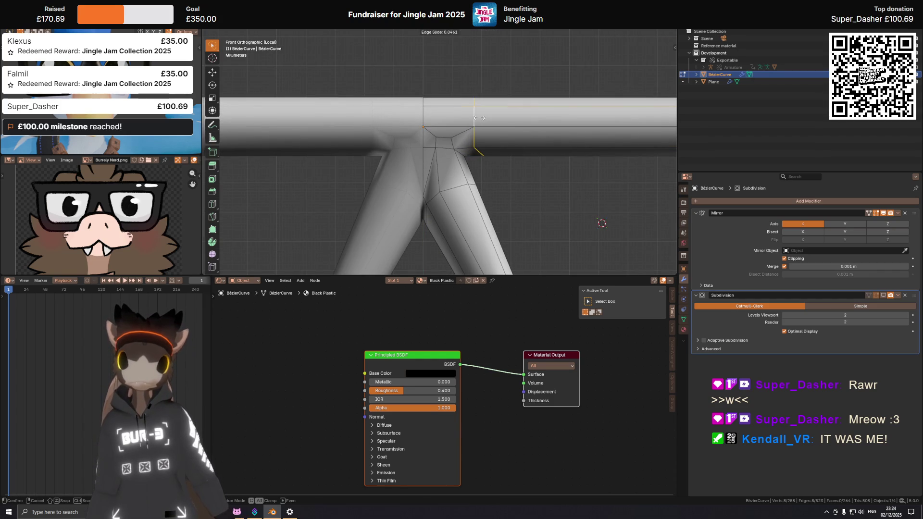
pyautogui.click(482, 118)
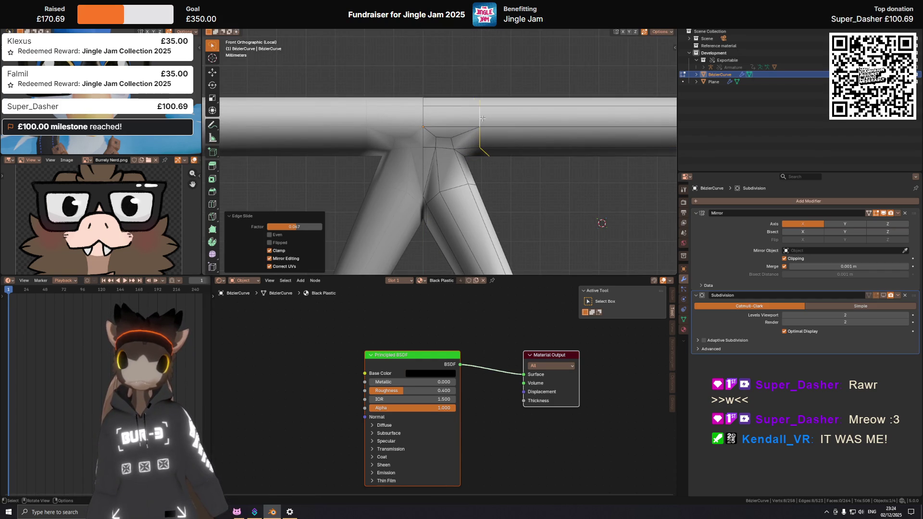
pyautogui.click(451, 146)
pyautogui.press('g')
pyautogui.press('g')
pyautogui.scroll(1, 447, 191)
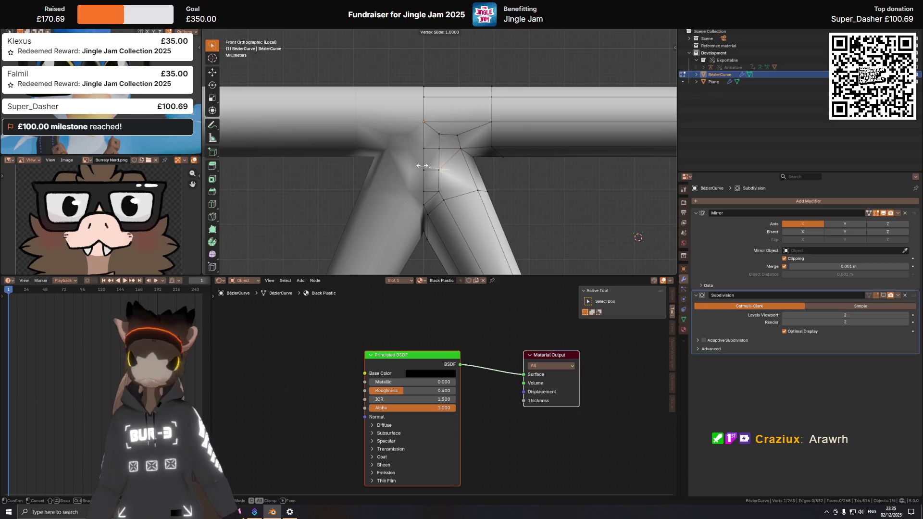
pyautogui.rightClick(421, 235)
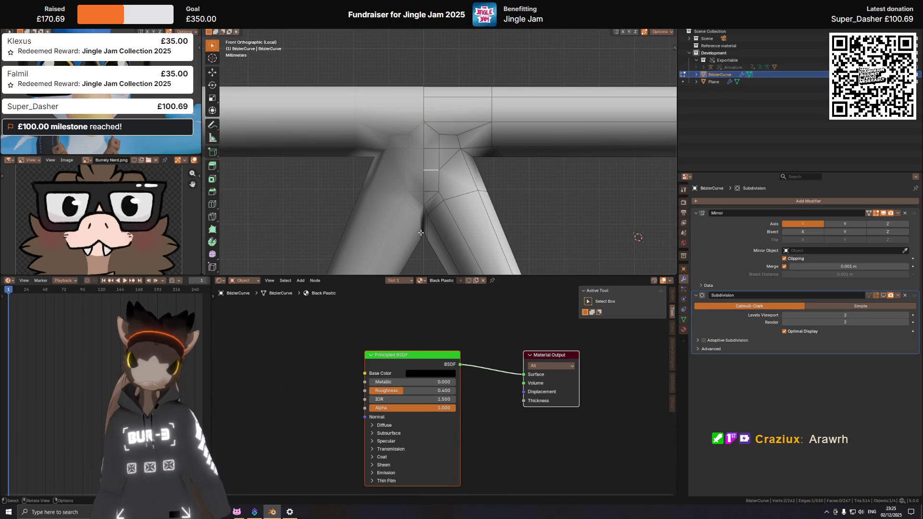
pyautogui.keyDown('ctrl'); pyautogui.scroll(-1, 438, 200); pyautogui.keyUp('ctrl')
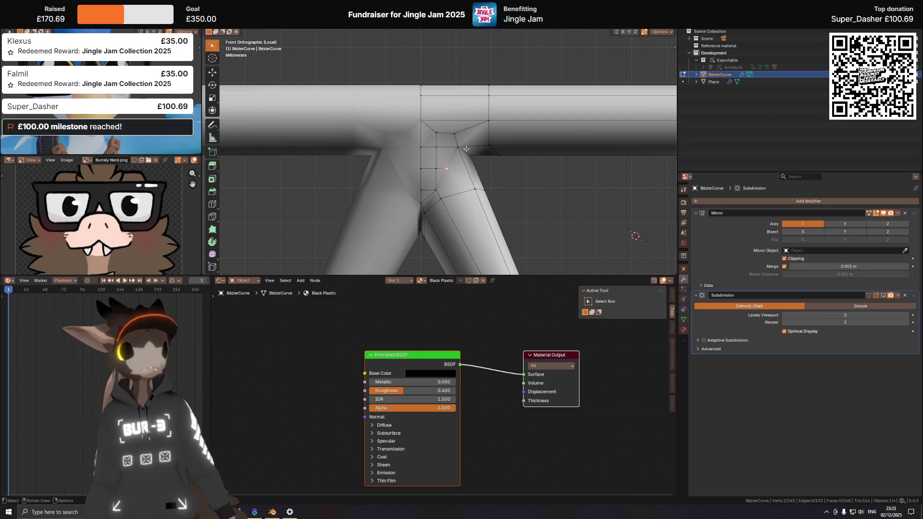
# Step: Bevel the selected junction edge into two segments and review the whole frame
pyautogui.keyDown('shift'); pyautogui.moveTo(439, 148); pyautogui.dragTo(443, 154, button='middle'); pyautogui.keyUp('shift')
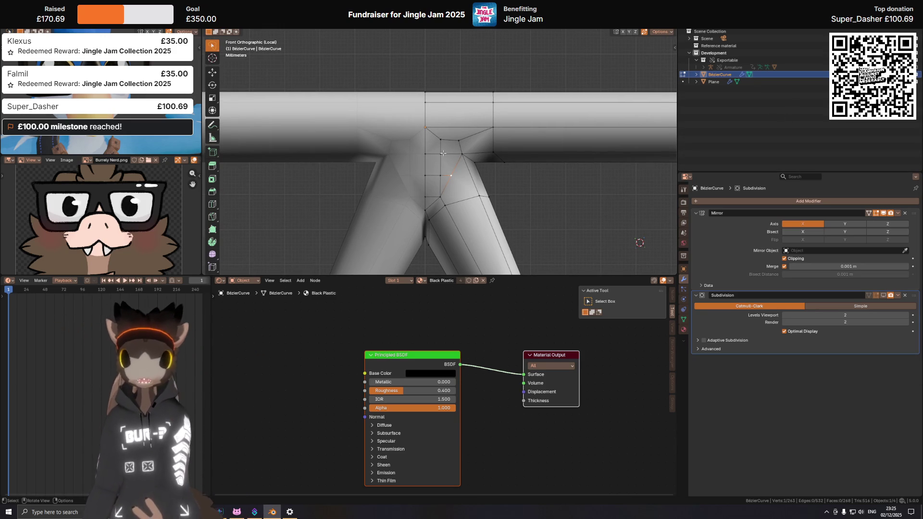
pyautogui.scroll(-2, 443, 153)
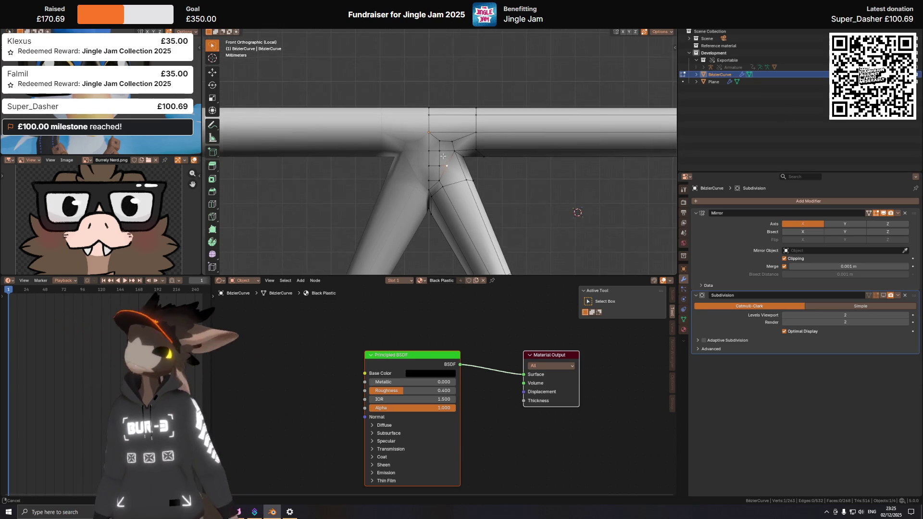
pyautogui.moveTo(443, 157); pyautogui.dragTo(337, 138, button='middle')
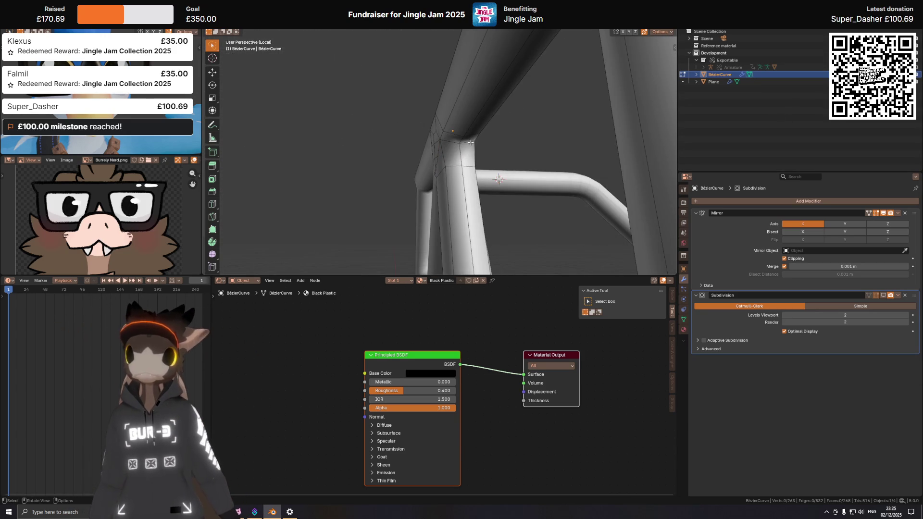
pyautogui.moveTo(449, 140); pyautogui.dragTo(519, 145, button='middle')
pyautogui.hotkey('ctrl', 'b')
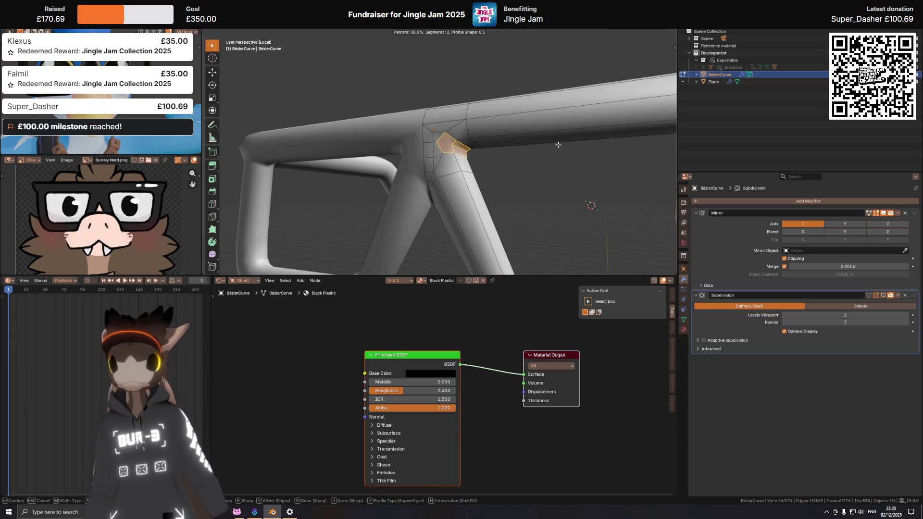
pyautogui.click(563, 140)
pyautogui.moveTo(562, 141); pyautogui.dragTo(513, 159, button='middle')
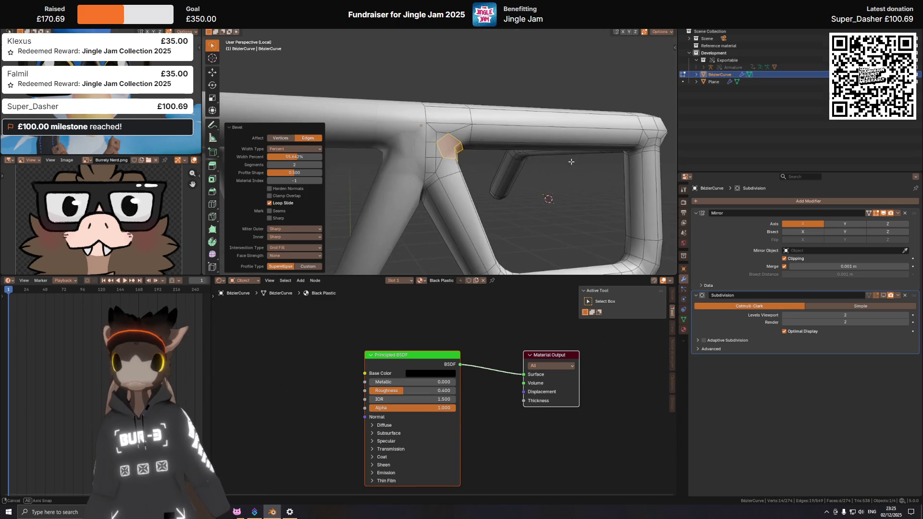
pyautogui.moveTo(500, 164)
pyautogui.mouseDown(button='middle')
pyautogui.moveTo(396, 163)
pyautogui.moveTo(549, 161)
pyautogui.mouseUp(button='middle')
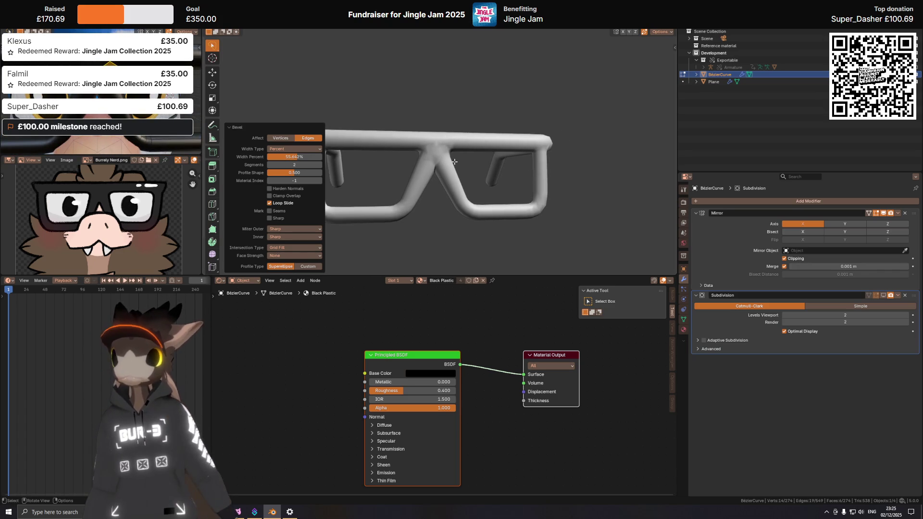
pyautogui.scroll(5, 455, 162)
pyautogui.scroll(-1, 451, 180)
pyautogui.scroll(1, 446, 199)
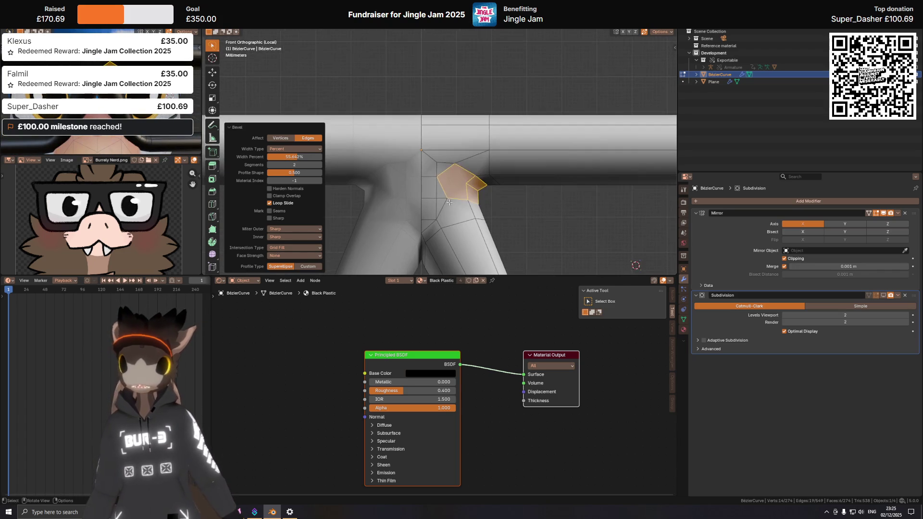
# Step: Zoom and orbit onto the bridge junction to view it straight on
pyautogui.keyDown('shift'); pyautogui.moveTo(445, 200); pyautogui.dragTo(447, 152, button='middle'); pyautogui.keyUp('shift')
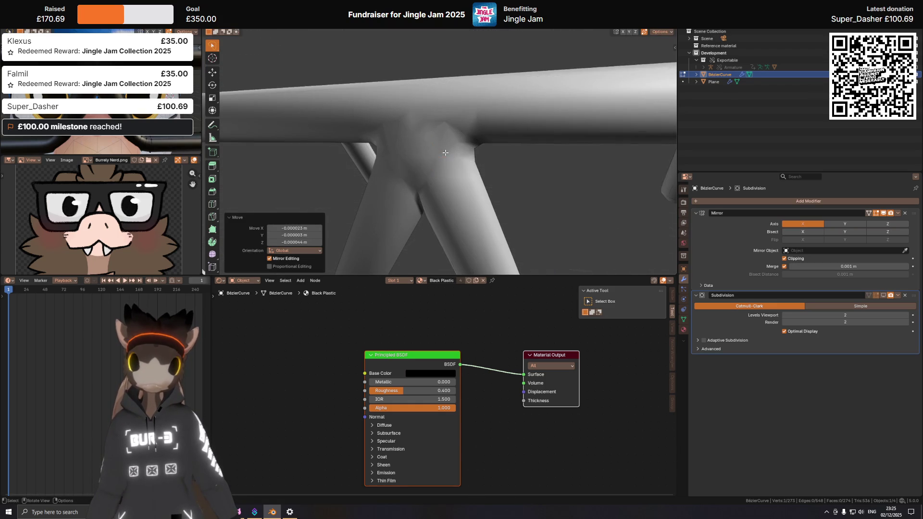
pyautogui.scroll(2, 443, 146)
pyautogui.moveTo(440, 152)
pyautogui.mouseDown(button='middle')
pyautogui.moveTo(421, 172)
pyautogui.moveTo(307, 166)
pyautogui.mouseUp(button='middle')
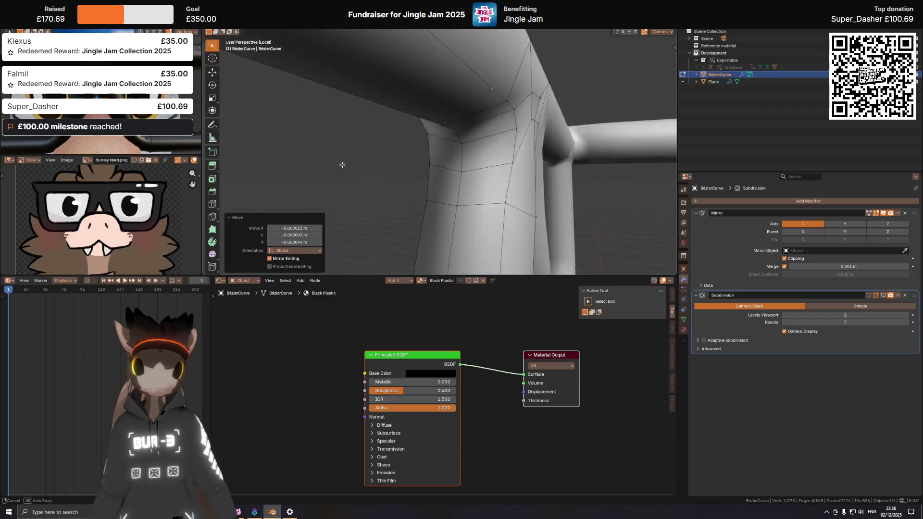
pyautogui.moveTo(306, 167)
pyautogui.mouseDown(button='middle')
pyautogui.moveTo(378, 167)
pyautogui.moveTo(386, 151)
pyautogui.mouseUp(button='middle')
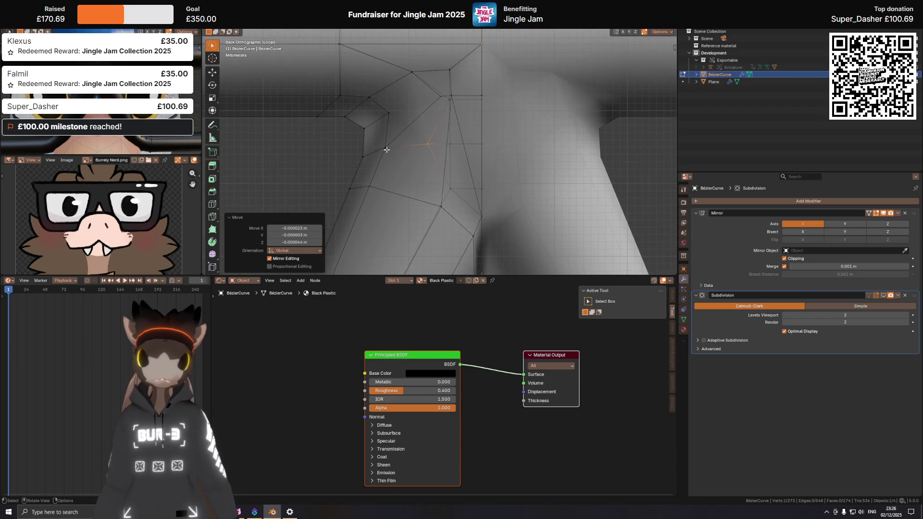
# Step: Subdivide the vertical junction edge, toggling X-ray shading around the operation
pyautogui.hotkey('alt', 'z')
pyautogui.click(456, 148)
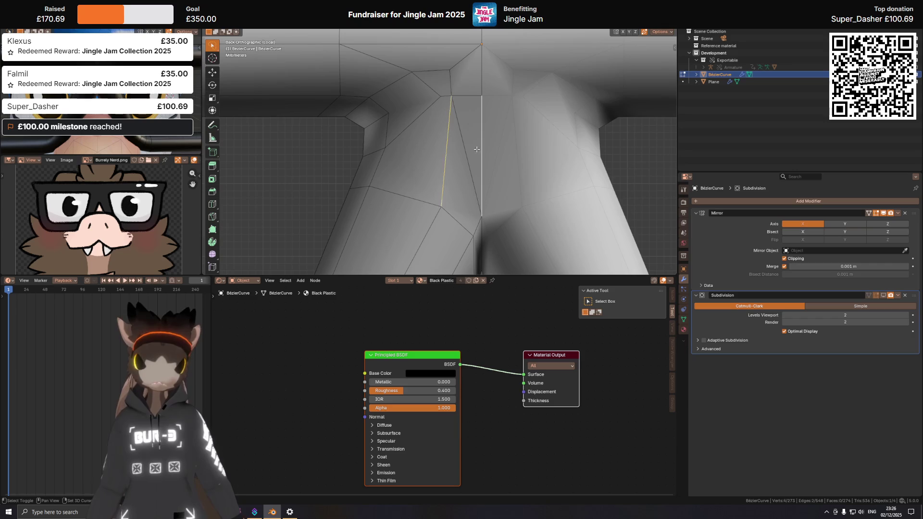
pyautogui.rightClick(467, 152)
pyautogui.click(498, 165)
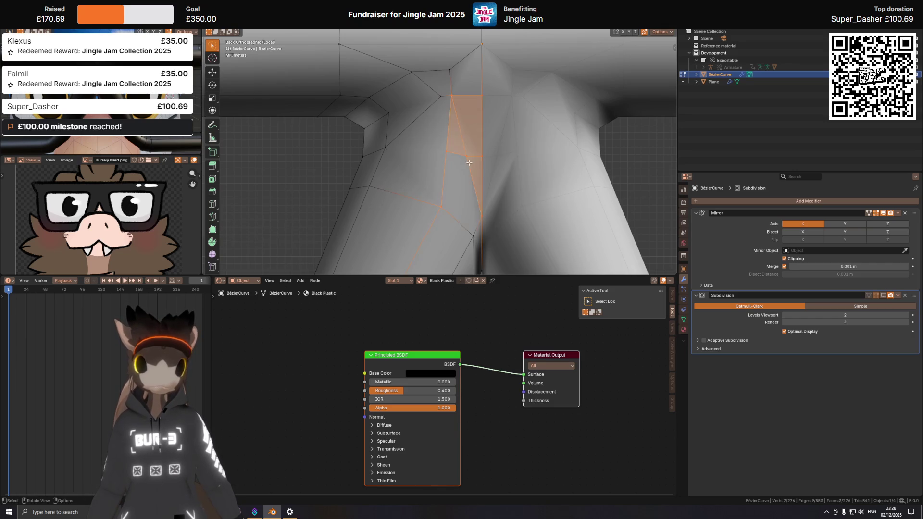
pyautogui.keyDown('shift'); pyautogui.moveTo(469, 163); pyautogui.dragTo(455, 157, button='middle'); pyautogui.keyUp('shift')
pyautogui.hotkey('alt', 'z')
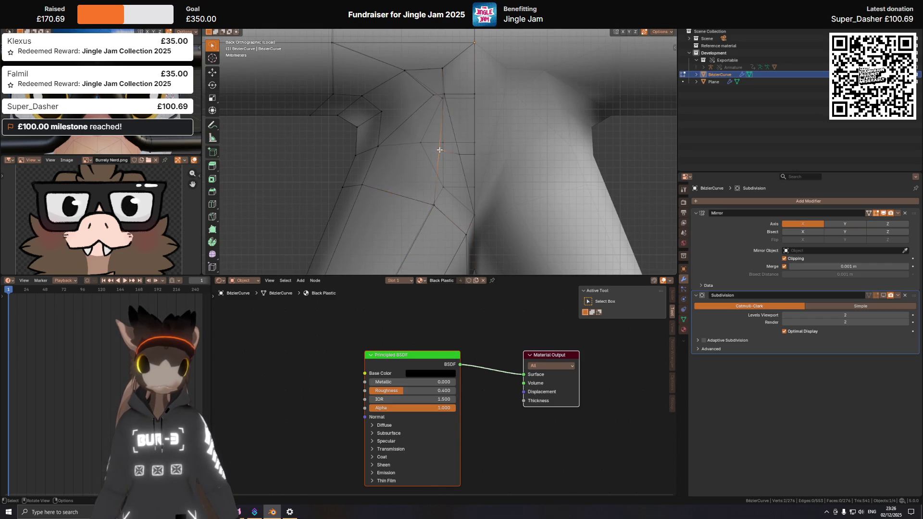
# Step: Reposition the new junction vertex about 2 mm along Z and Y, checking from the back view
pyautogui.hotkey('shift', 'z')
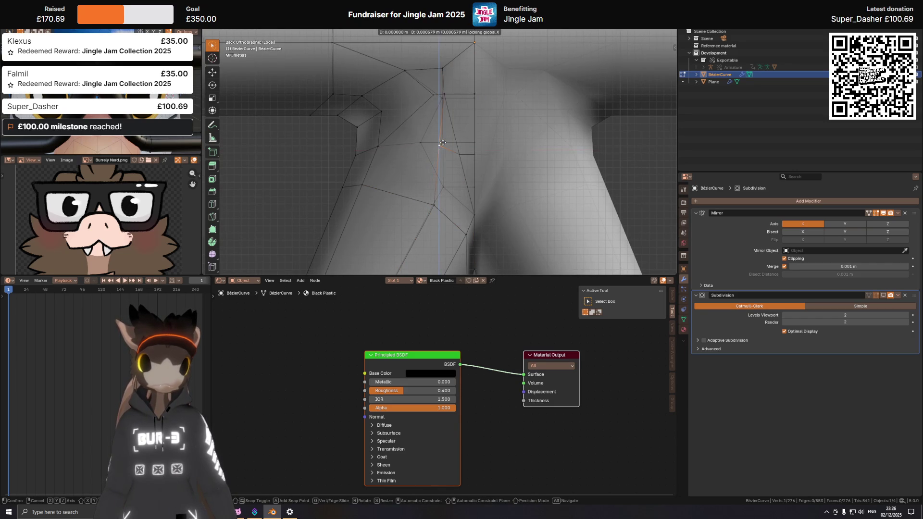
pyautogui.click(443, 142)
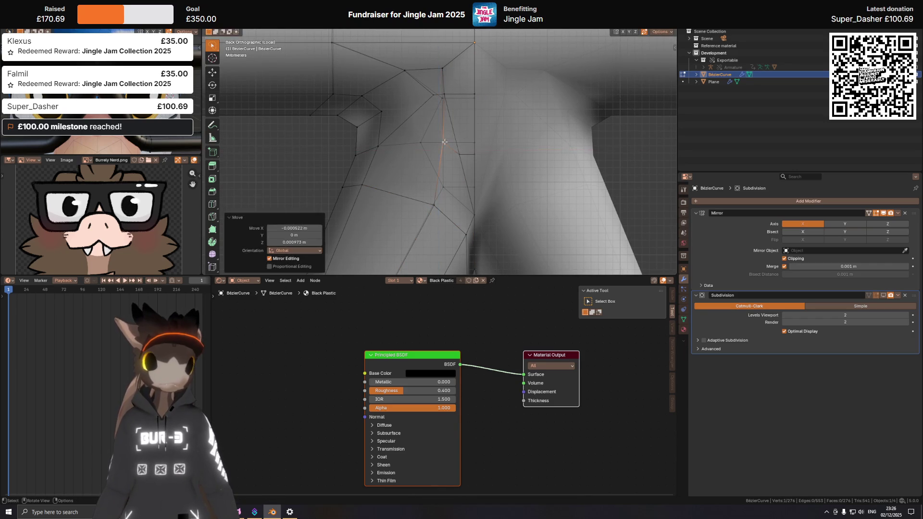
pyautogui.click(474, 154)
pyautogui.moveTo(474, 154); pyautogui.dragTo(497, 153, button='middle')
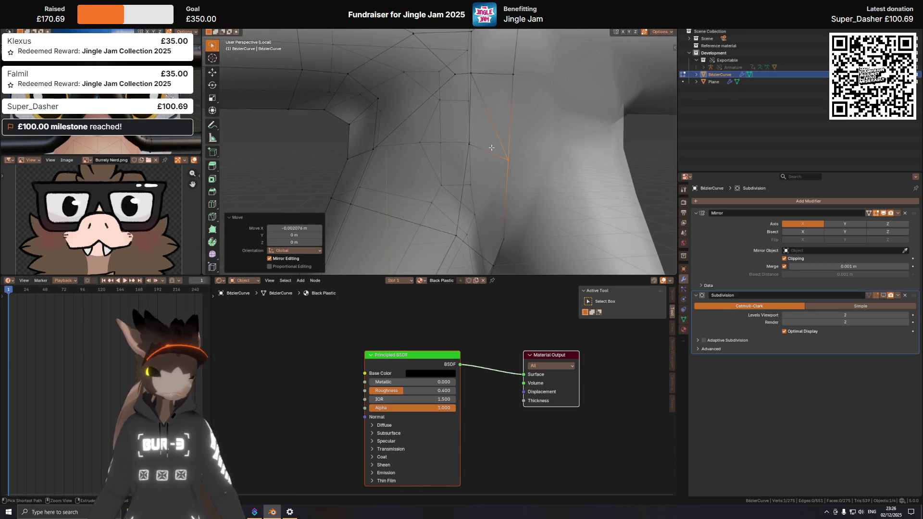
pyautogui.press('ctrl+KP_1')
pyautogui.press('z')
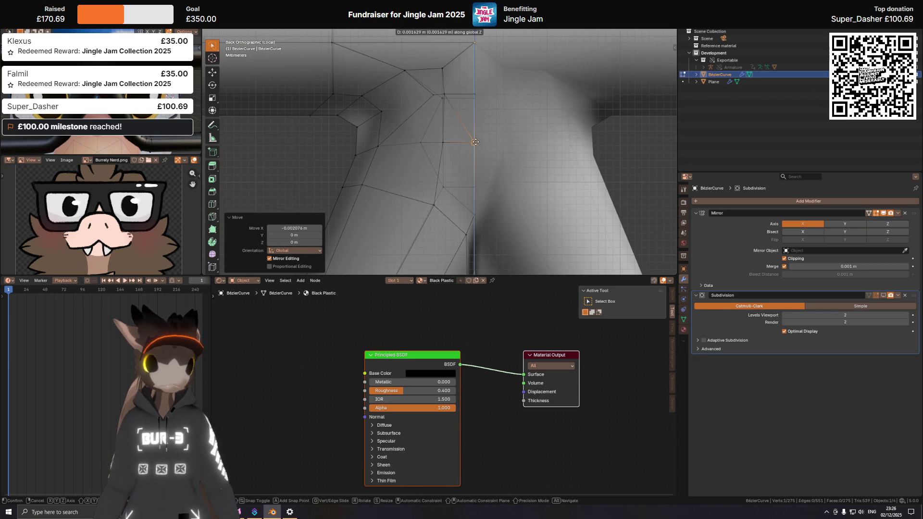
pyautogui.moveTo(477, 143); pyautogui.dragTo(525, 144, button='middle')
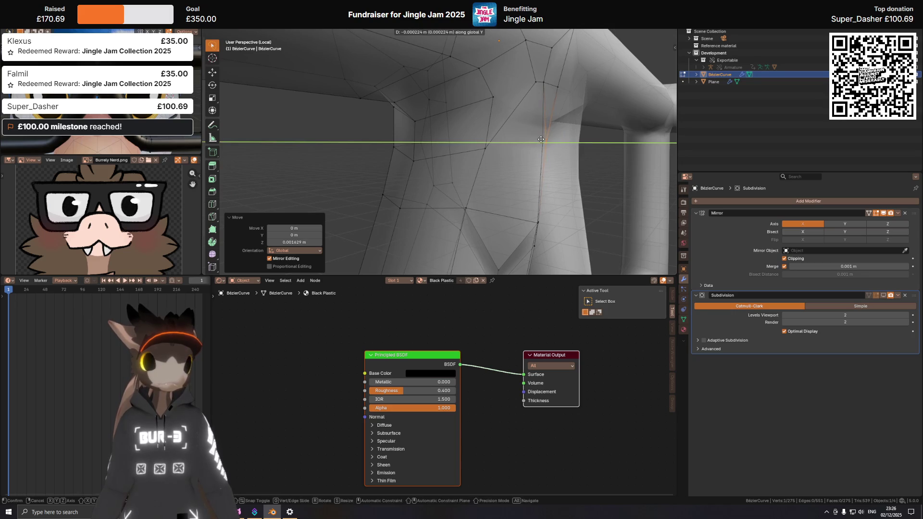
pyautogui.click(542, 84)
pyautogui.moveTo(542, 84)
pyautogui.mouseDown(button='middle')
pyautogui.moveTo(525, 113)
pyautogui.moveTo(482, 113)
pyautogui.mouseUp(button='middle')
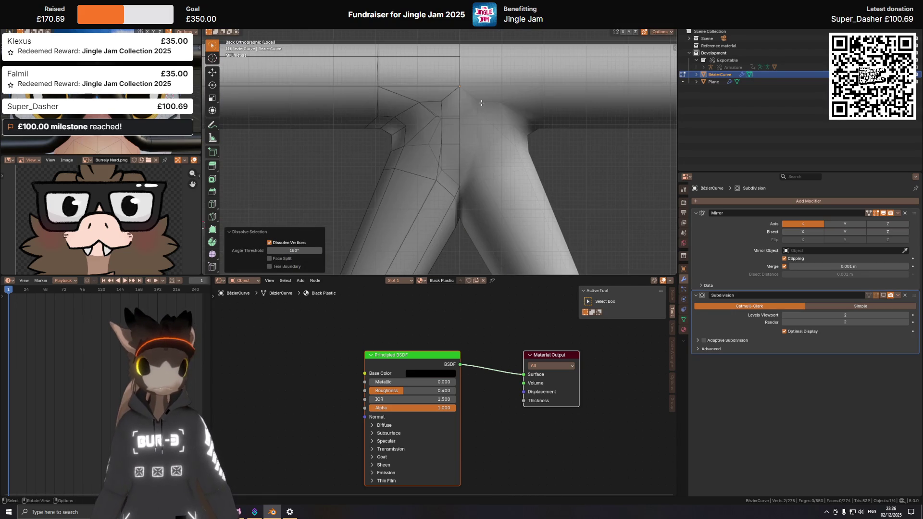
# Step: From the back view, knife a new edge between the two junction vertices and check it from several angles
pyautogui.press('ctrl+KP_1')
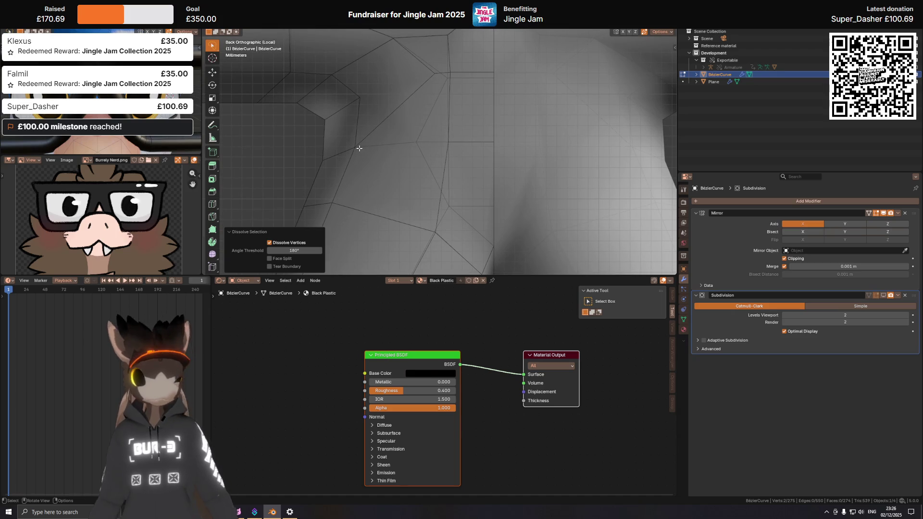
pyautogui.press('k')
pyautogui.click(357, 144)
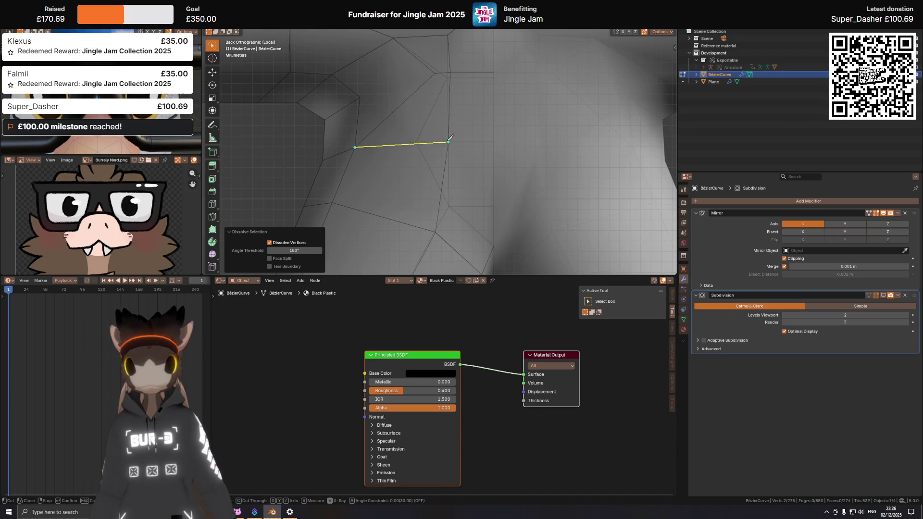
pyautogui.moveTo(437, 137); pyautogui.dragTo(403, 126, button='middle')
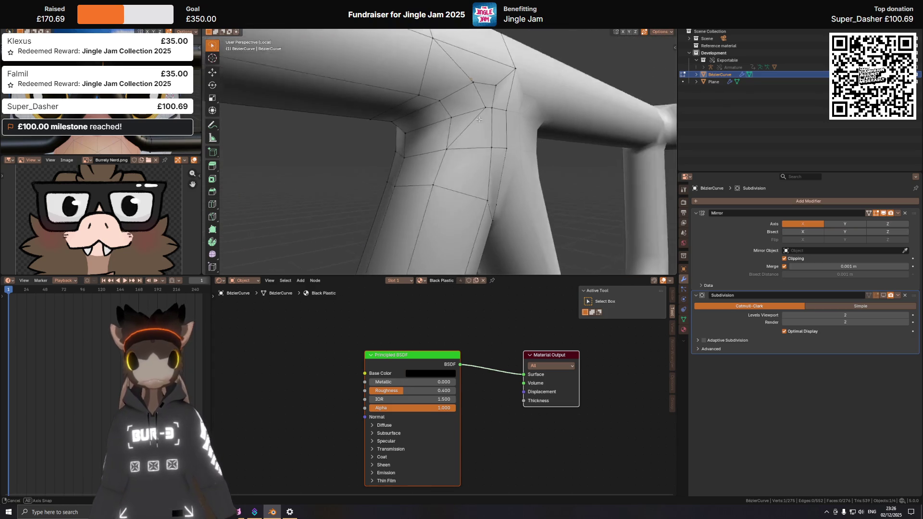
pyautogui.moveTo(436, 117)
pyautogui.mouseDown(button='middle')
pyautogui.moveTo(550, 113)
pyautogui.moveTo(434, 122)
pyautogui.mouseUp(button='middle')
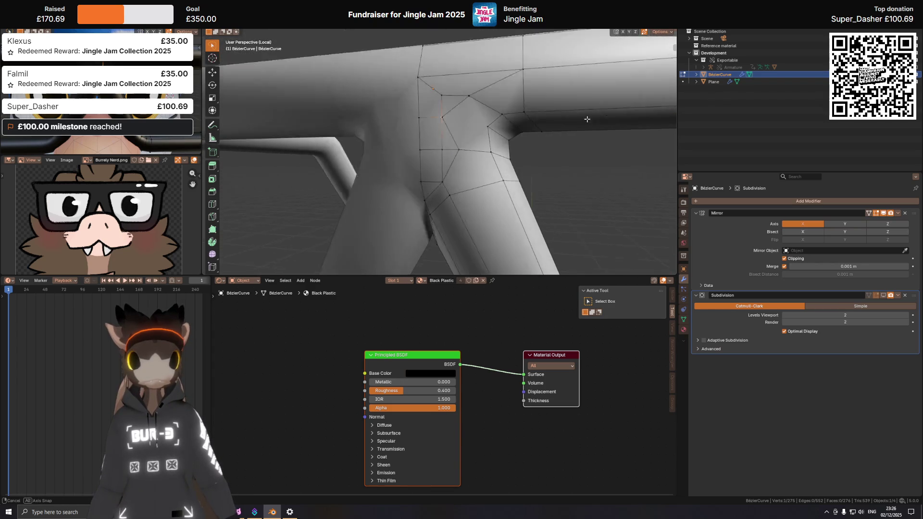
pyautogui.moveTo(434, 122)
pyautogui.mouseDown(button='middle')
pyautogui.moveTo(468, 109)
pyautogui.moveTo(571, 107)
pyautogui.mouseUp(button='middle')
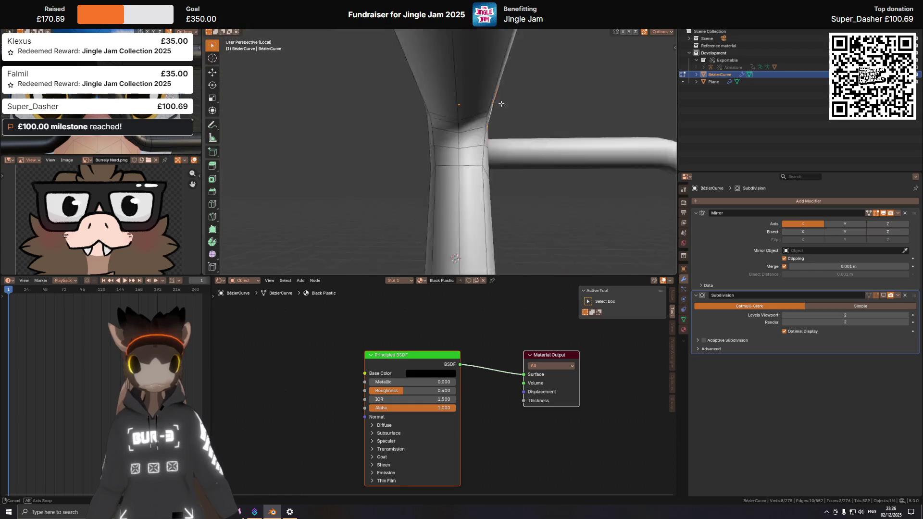
pyautogui.moveTo(452, 125)
pyautogui.mouseDown(button='middle')
pyautogui.moveTo(484, 137)
pyautogui.moveTo(288, 159)
pyautogui.mouseUp(button='middle')
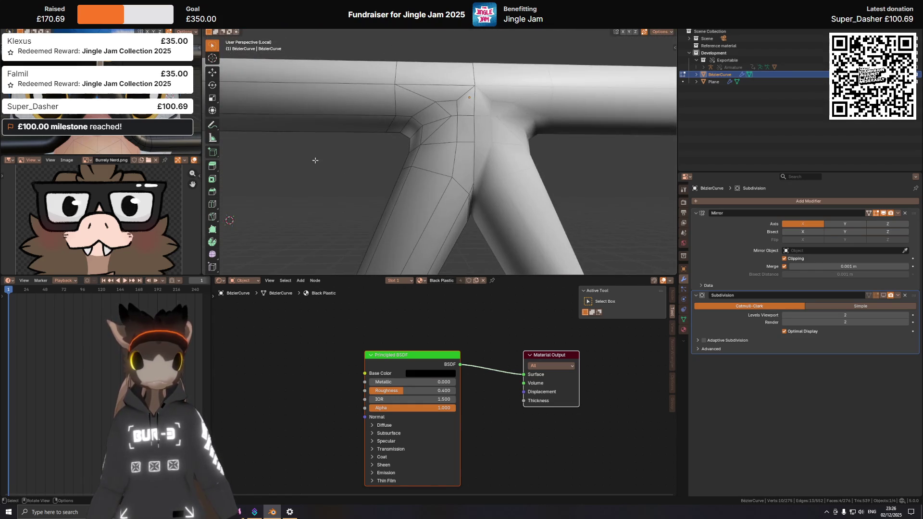
# Step: From the front view, nudge a junction vertex along Z and inspect the result
pyautogui.press('KP_1')
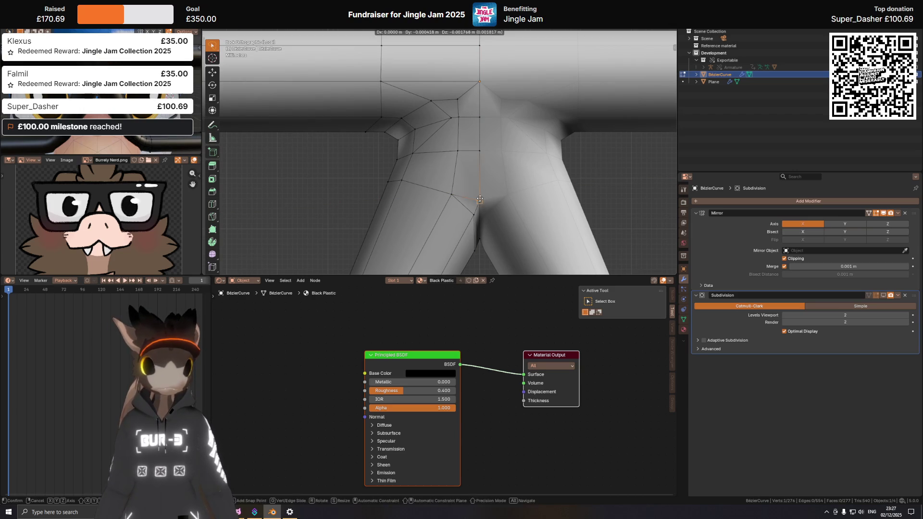
pyautogui.click(480, 198)
pyautogui.moveTo(480, 198)
pyautogui.mouseDown(button='middle')
pyautogui.moveTo(482, 160)
pyautogui.moveTo(438, 158)
pyautogui.moveTo(517, 197)
pyautogui.moveTo(513, 187)
pyautogui.moveTo(362, 187)
pyautogui.mouseUp(button='middle')
pyautogui.press('Escape')
# Step: Shift further junction vertices about a millimetre along Z, showing the wireframe overlay to check the flow
pyautogui.click(474, 198)
pyautogui.moveTo(475, 198)
pyautogui.mouseDown(button='middle')
pyautogui.moveTo(477, 151)
pyautogui.moveTo(464, 146)
pyautogui.mouseUp(button='middle')
pyautogui.hotkey('shift', 'alt', 'z')
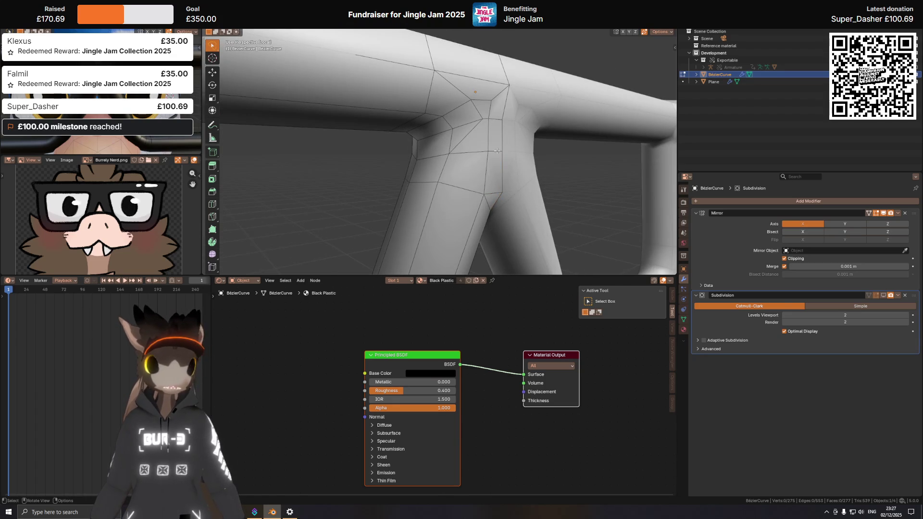
pyautogui.click(448, 154)
pyautogui.moveTo(448, 153)
pyautogui.mouseDown(button='middle')
pyautogui.moveTo(476, 167)
pyautogui.moveTo(358, 154)
pyautogui.moveTo(489, 156)
pyautogui.mouseUp(button='middle')
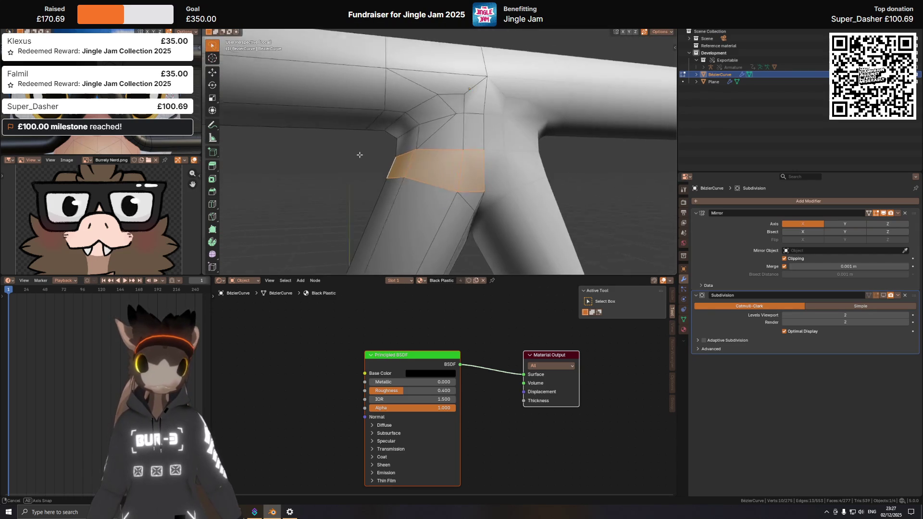
# Step: Knife a diagonal edge across the face where the leg meets the bridge, from the front view
pyautogui.click(489, 156)
pyautogui.press('KP_1')
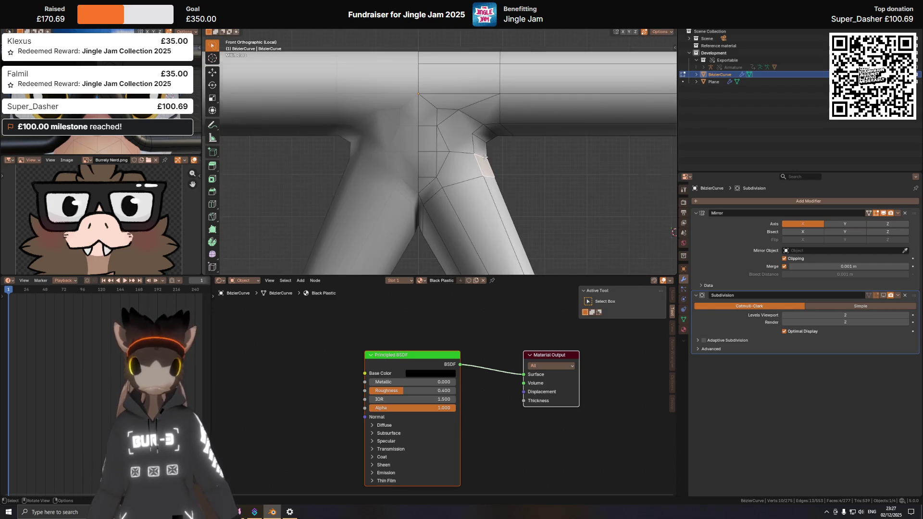
pyautogui.press('k')
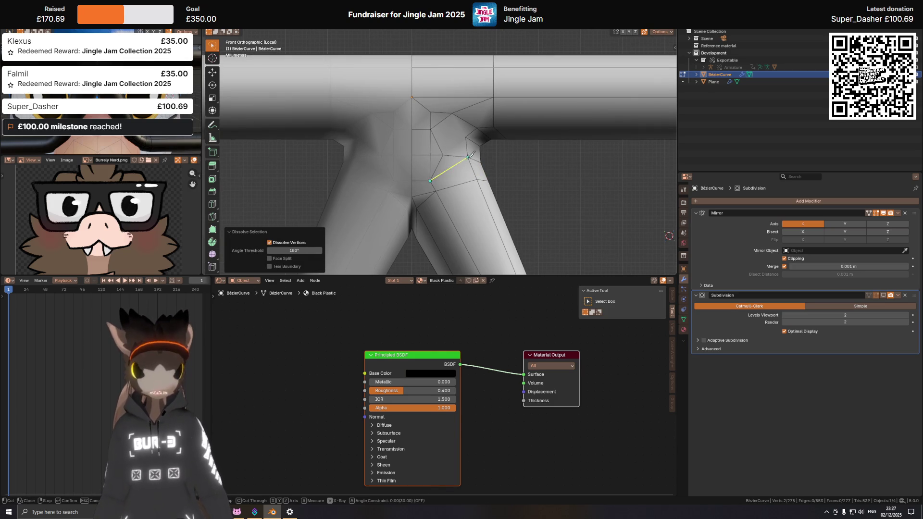
pyautogui.keyDown('alt'); pyautogui.click(472, 172); pyautogui.keyUp('alt')
# Step: Inspect the cut around the leg faces and select a vertex at the junction
pyautogui.moveTo(473, 172)
pyautogui.mouseDown(button='middle')
pyautogui.moveTo(473, 159)
pyautogui.moveTo(438, 142)
pyautogui.mouseUp(button='middle')
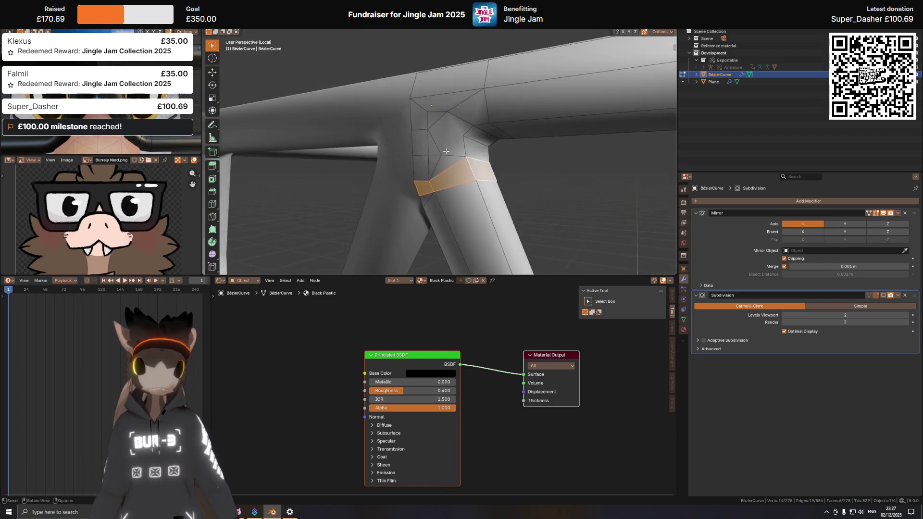
pyautogui.scroll(3, 437, 142)
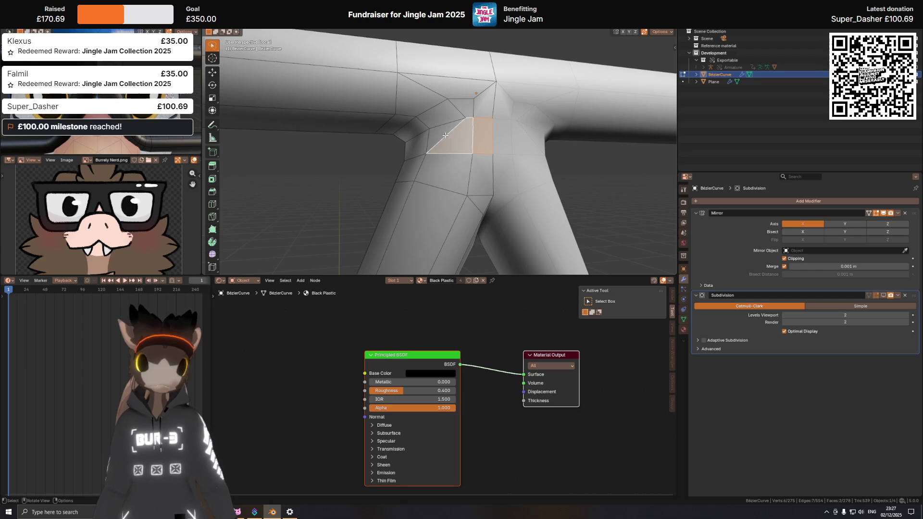
pyautogui.moveTo(446, 131)
pyautogui.mouseDown(button='middle')
pyautogui.moveTo(405, 141)
pyautogui.moveTo(418, 143)
pyautogui.moveTo(421, 119)
pyautogui.moveTo(434, 129)
pyautogui.mouseUp(button='middle')
pyautogui.click(405, 141)
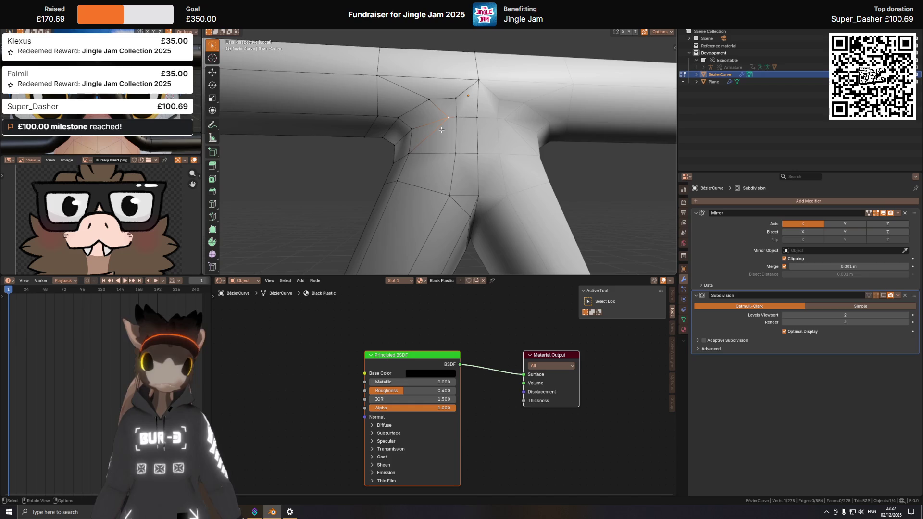
# Step: Move the selected junction vertex about 3 mm (0.003212 m) along X and check the smoothed corner
pyautogui.moveTo(419, 157)
pyautogui.keyDown('shift'); pyautogui.mouseDown(button='middle')
pyautogui.moveTo(442, 156)
pyautogui.moveTo(442, 123)
pyautogui.mouseUp(button='middle'); pyautogui.keyUp('shift')
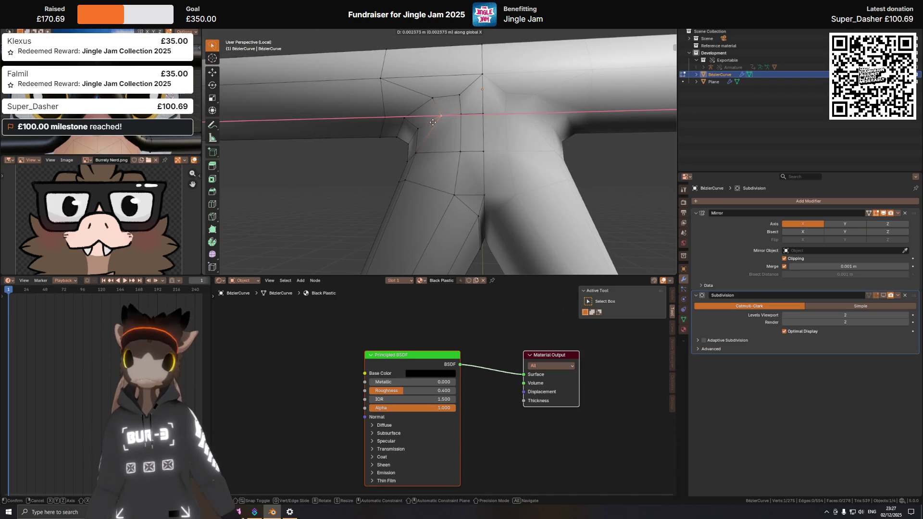
pyautogui.click(430, 123)
pyautogui.moveTo(456, 124); pyautogui.dragTo(502, 143, button='middle')
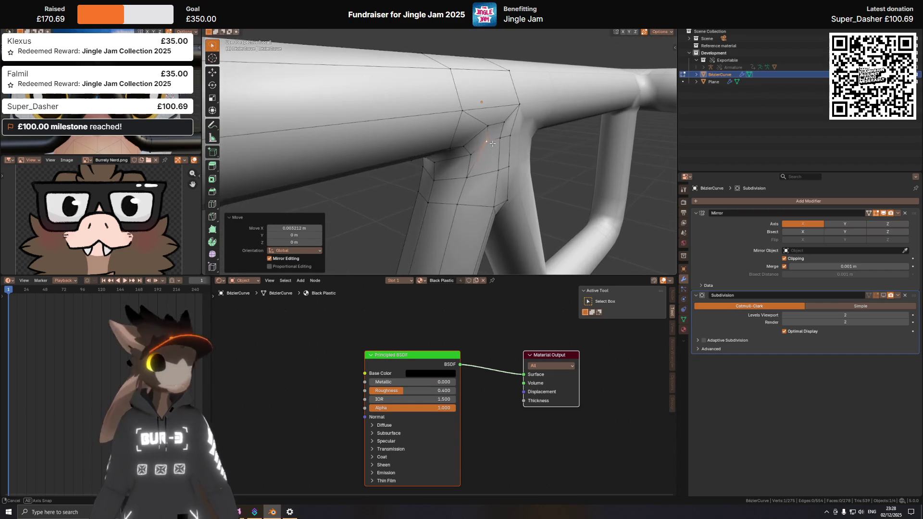
pyautogui.moveTo(502, 143); pyautogui.dragTo(463, 133, button='middle')
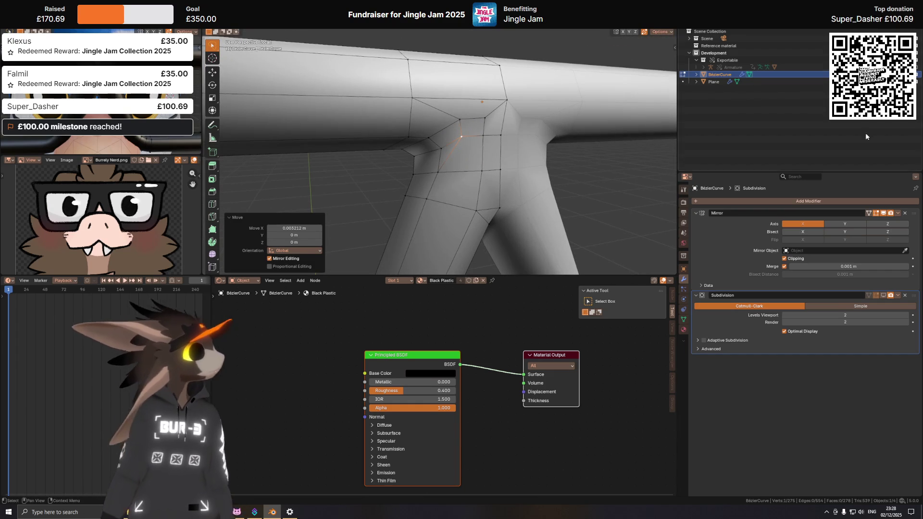
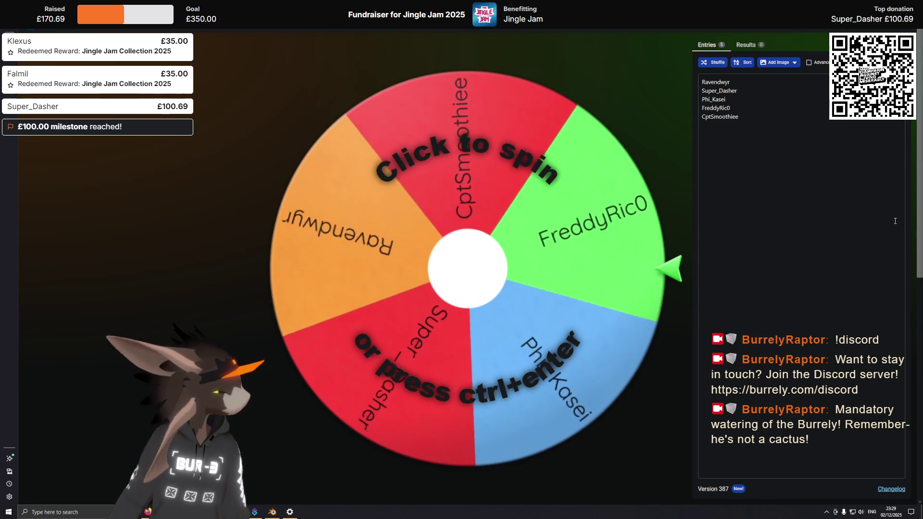
# Step: Spin the Wheel of Names, get Super_Dasher as winner and dismiss the winner announcement
pyautogui.click(467, 246)
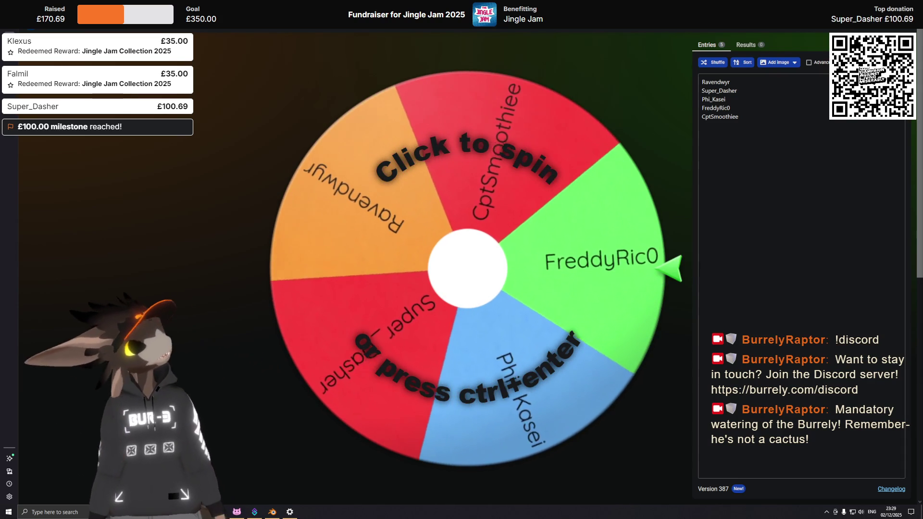
pyautogui.click(776, 216)
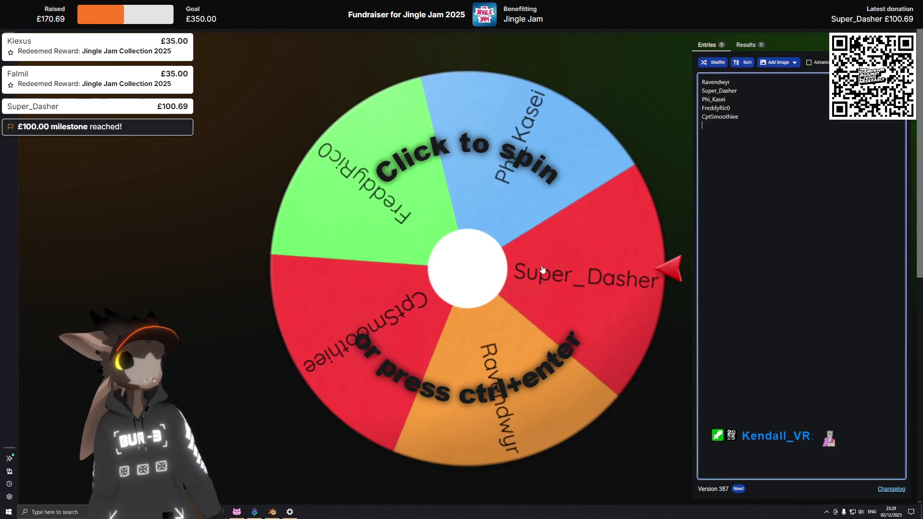
pyautogui.click(542, 270)
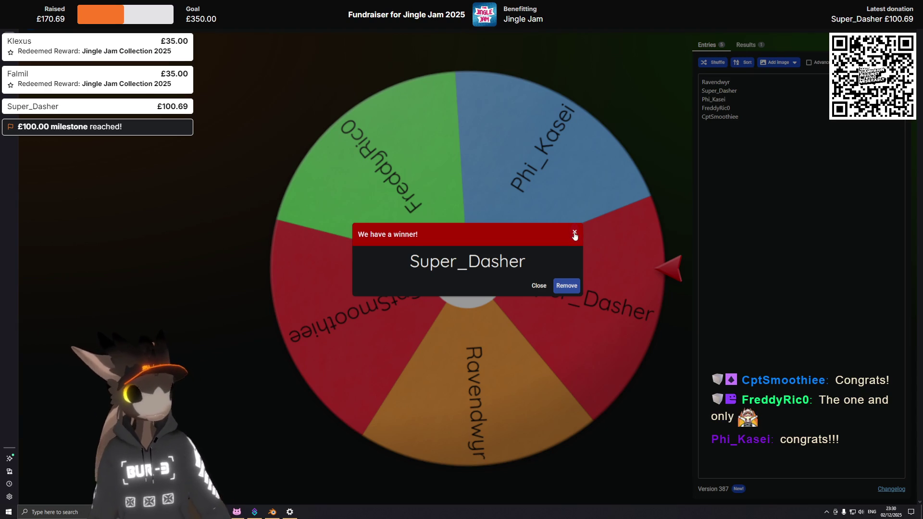
pyautogui.click(575, 234)
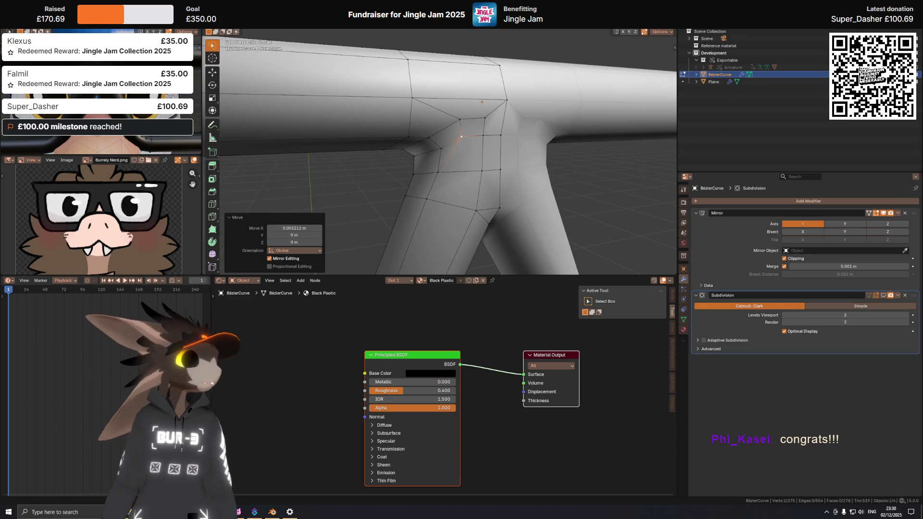
# Step: Zoom to the bridge joint and nudge a selected vertex along X and up/down into place
pyautogui.moveTo(487, 137); pyautogui.dragTo(463, 132, button='middle')
pyautogui.hotkey('alt', 'a')
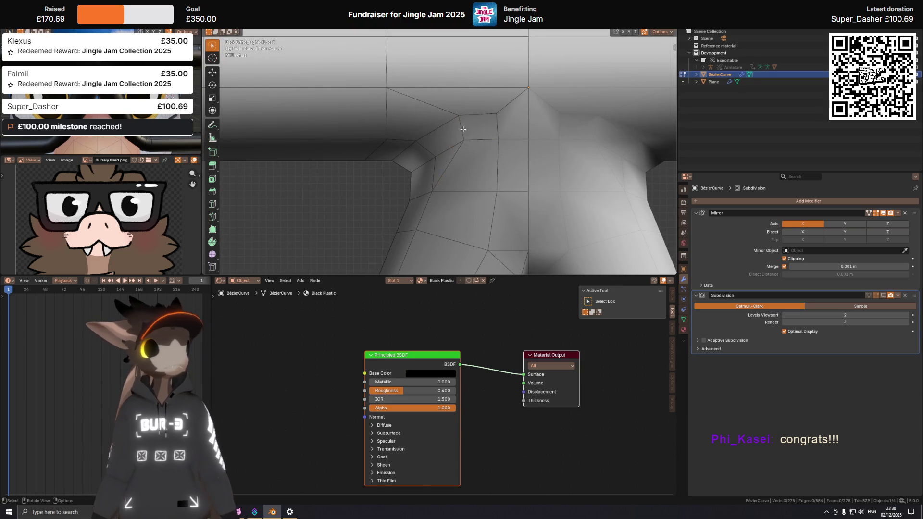
pyautogui.click(463, 125)
pyautogui.press('g')
pyautogui.press('x')
pyautogui.click(470, 121)
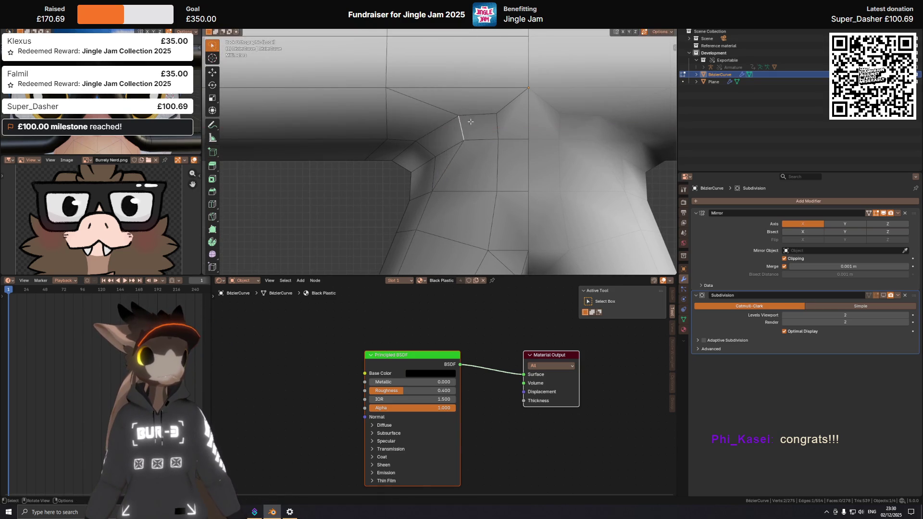
pyautogui.press('g')
pyautogui.click(464, 129)
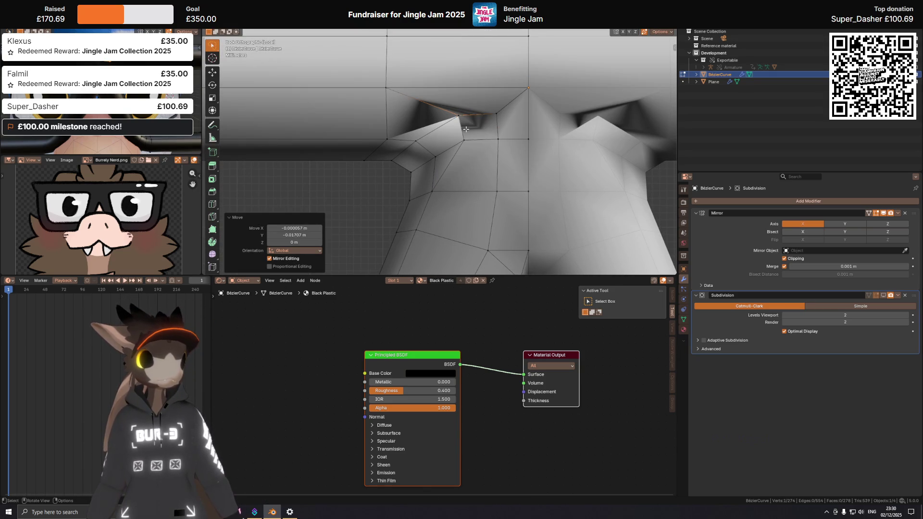
pyautogui.press('g')
pyautogui.click(460, 116)
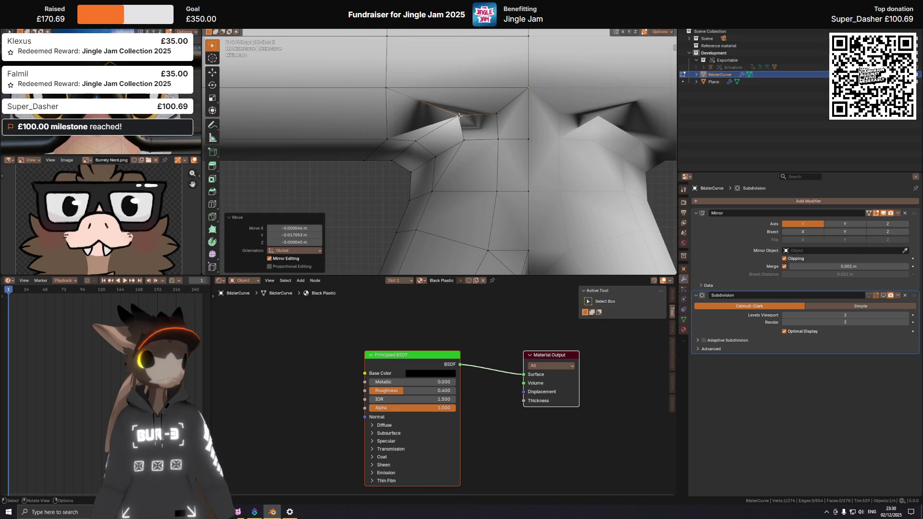
# Step: From an axis-aligned orthographic view, move the joint vertex further along X to even the joint
pyautogui.moveTo(460, 116); pyautogui.dragTo(529, 87, button='middle')
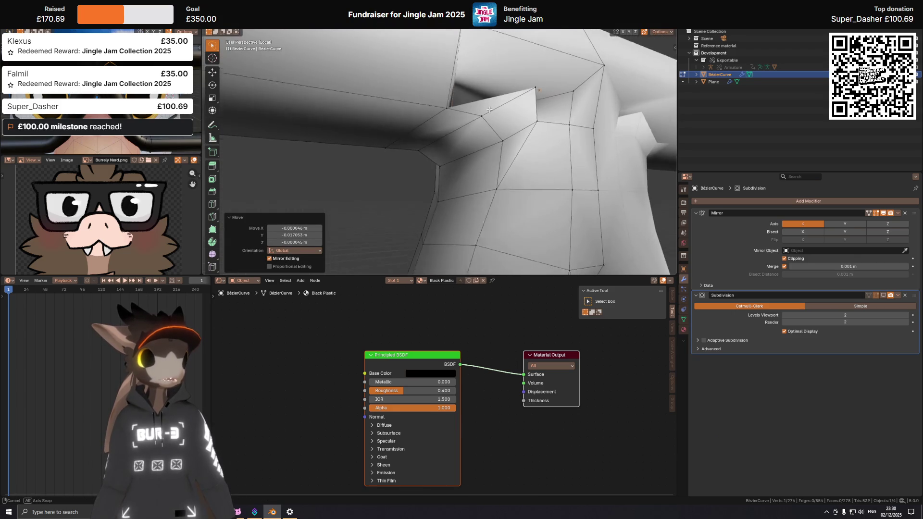
pyautogui.press('g')
pyautogui.click(529, 87)
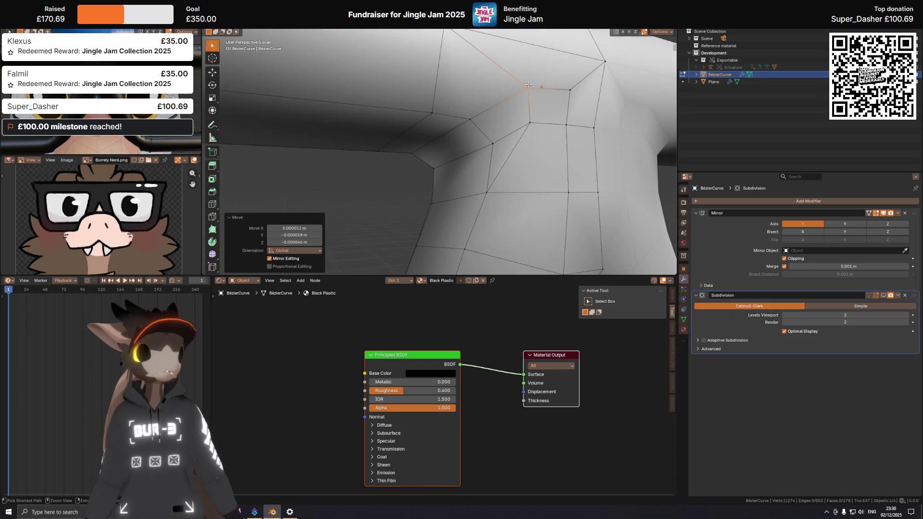
pyautogui.press('ctrl+KP_1')
pyautogui.press('g')
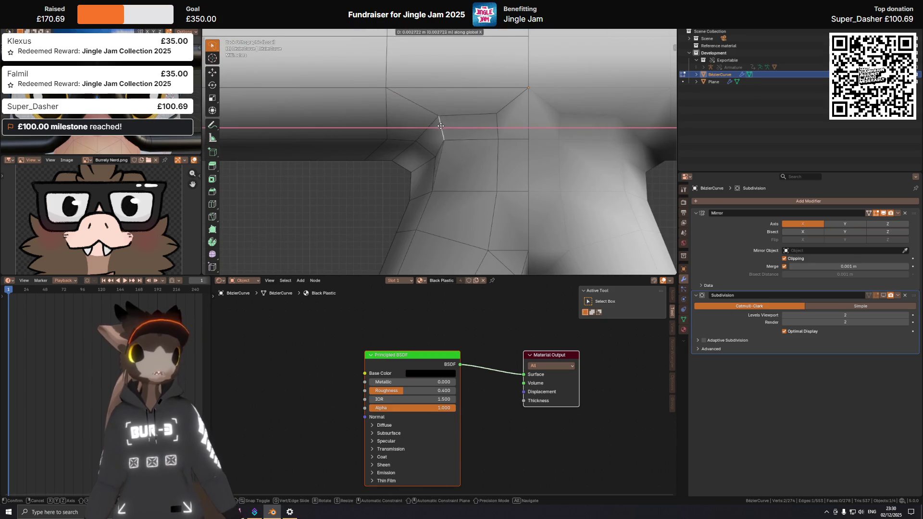
pyautogui.click(439, 139)
pyautogui.moveTo(439, 140)
pyautogui.mouseDown(button='middle')
pyautogui.moveTo(438, 125)
pyautogui.moveTo(590, 119)
pyautogui.moveTo(440, 155)
pyautogui.mouseUp(button='middle')
pyautogui.scroll(-5, 468, 107)
pyautogui.scroll(3, 443, 151)
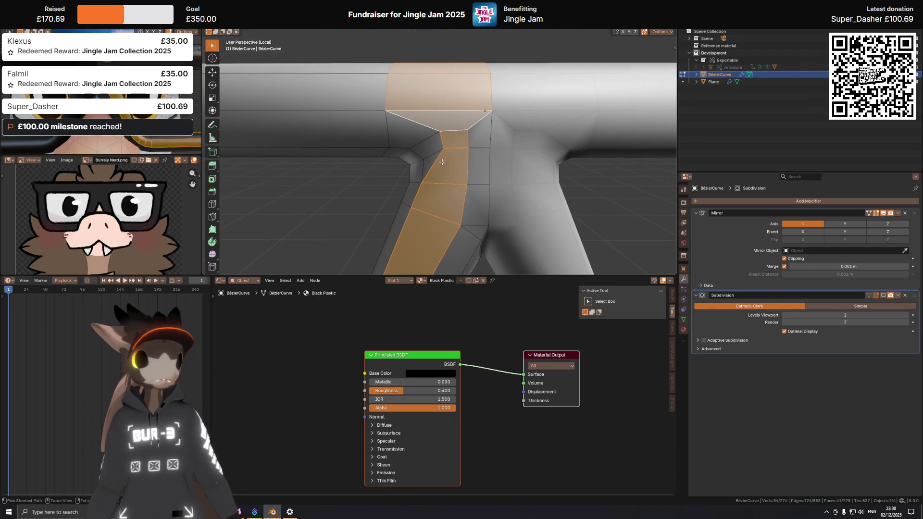
# Step: Add a loop cut at the bridge junction, slide it into position and select the junction face loop
pyautogui.hotkey('ctrl', 'r')
pyautogui.click(431, 165)
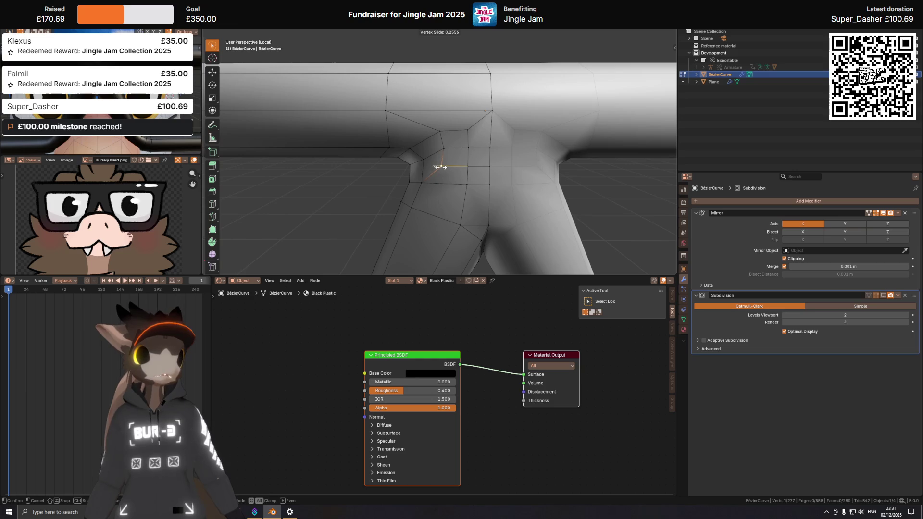
pyautogui.click(443, 168)
pyautogui.moveTo(439, 146)
pyautogui.mouseDown(button='middle')
pyautogui.moveTo(487, 143)
pyautogui.moveTo(435, 150)
pyautogui.mouseUp(button='middle')
pyautogui.keyDown('alt'); pyautogui.click(442, 156); pyautogui.keyUp('alt')
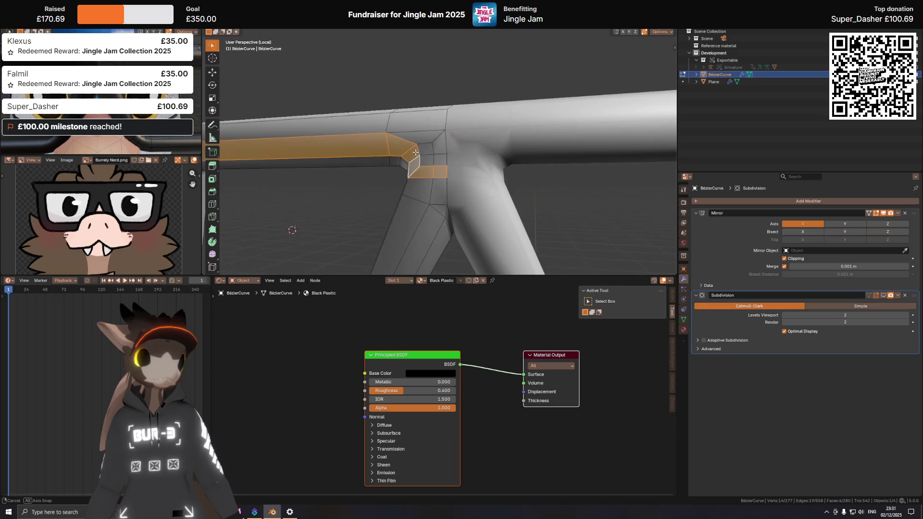
# Step: Orbit around the junction and check the new cut in Back Orthographic view
pyautogui.moveTo(436, 150)
pyautogui.mouseDown(button='middle')
pyautogui.moveTo(483, 160)
pyautogui.moveTo(420, 153)
pyautogui.moveTo(441, 158)
pyautogui.mouseUp(button='middle')
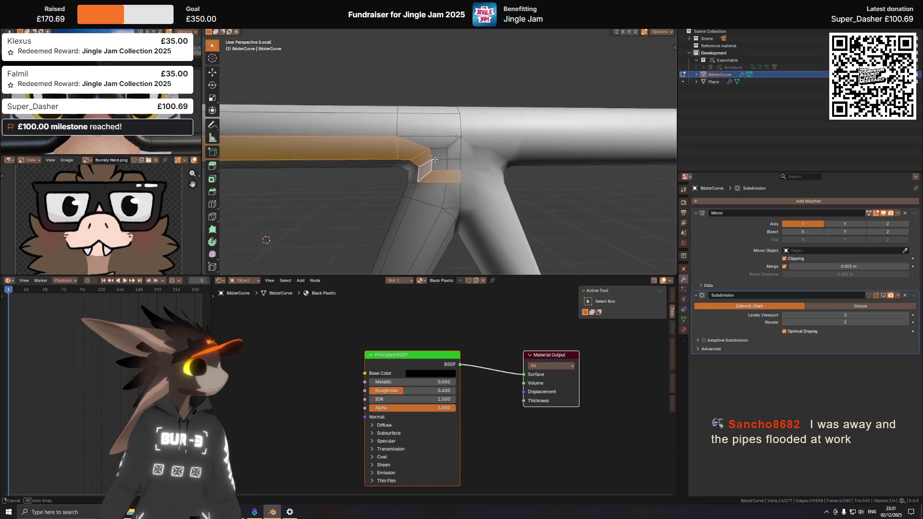
pyautogui.moveTo(435, 159); pyautogui.dragTo(553, 149, button='middle')
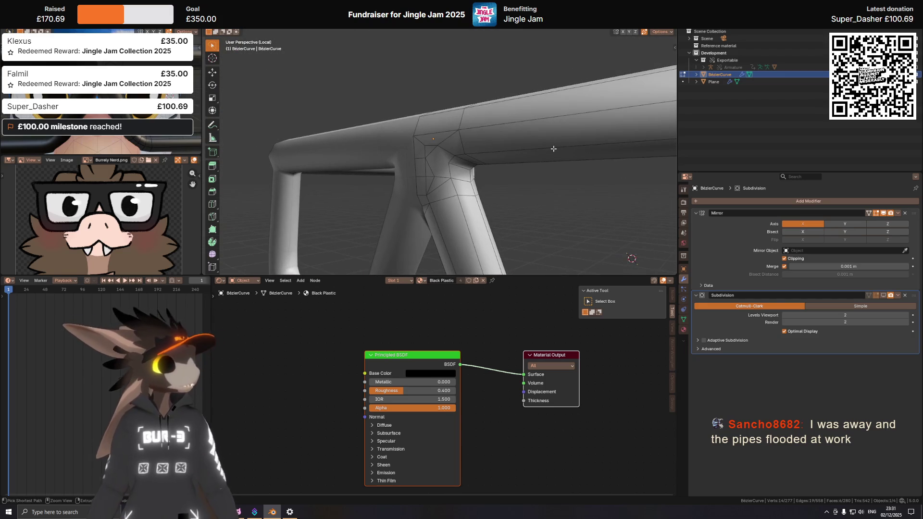
pyautogui.press('ctrl+KP_1')
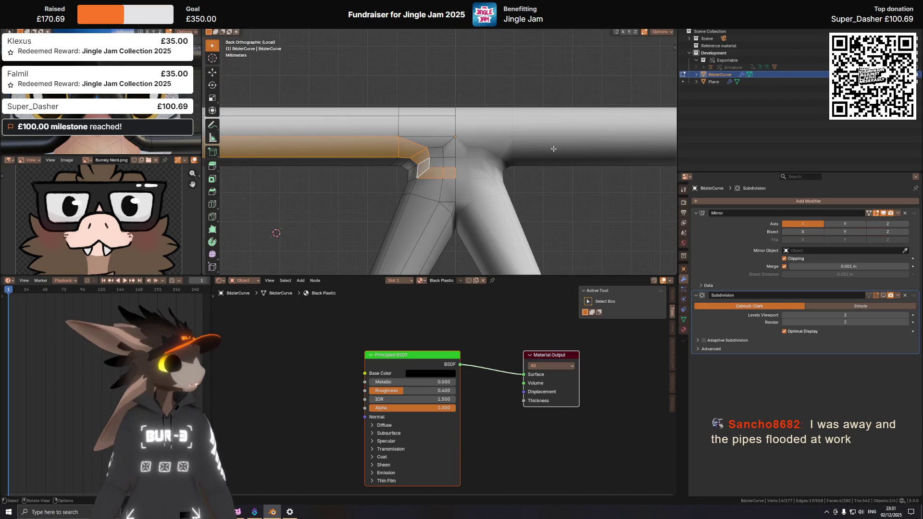
pyautogui.moveTo(553, 149)
pyautogui.mouseDown(button='middle')
pyautogui.moveTo(406, 187)
pyautogui.moveTo(556, 176)
pyautogui.mouseUp(button='middle')
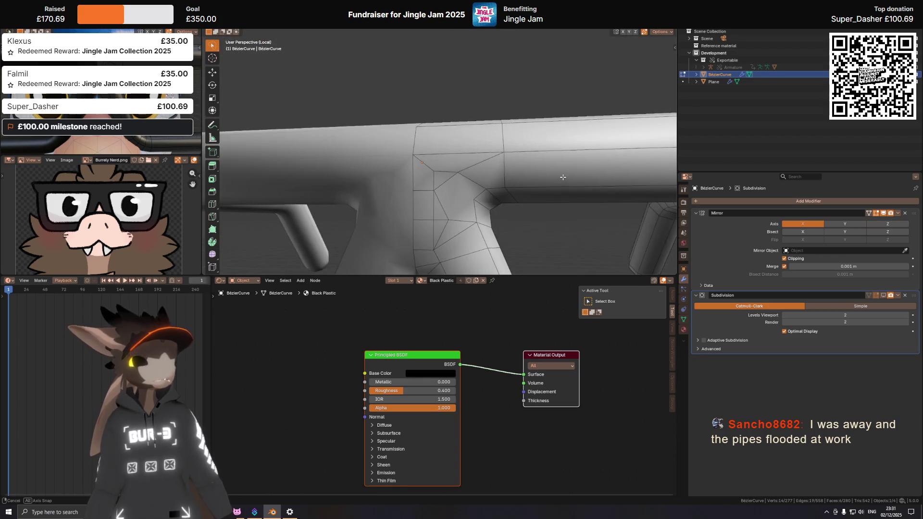
pyautogui.moveTo(557, 176)
pyautogui.mouseDown(button='middle')
pyautogui.moveTo(434, 171)
pyautogui.moveTo(514, 170)
pyautogui.mouseUp(button='middle')
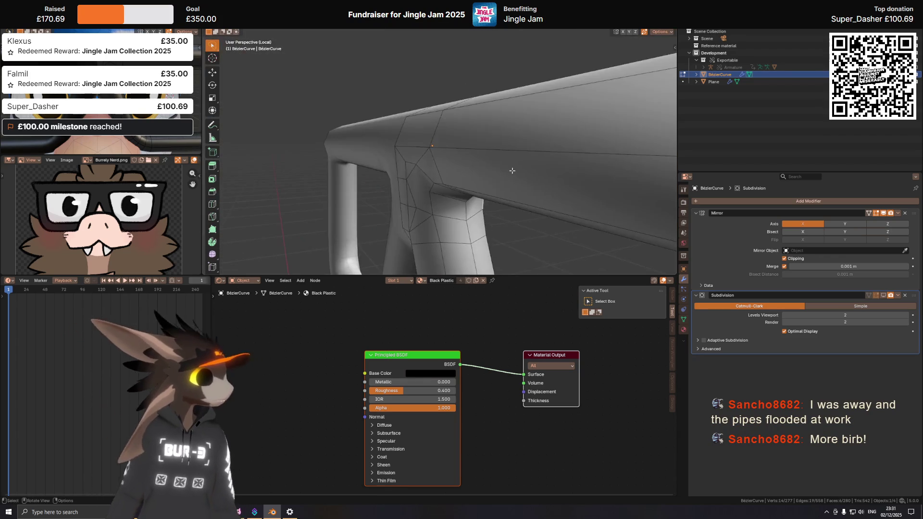
pyautogui.scroll(3, 514, 170)
pyautogui.press('KP_1')
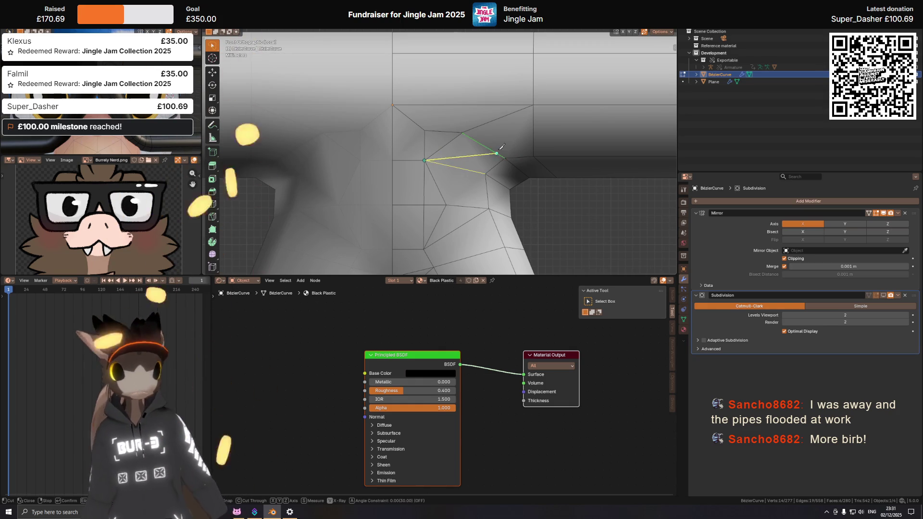
# Step: Discard the unfinished knife cut, then make and confirm a knife cut across the joint edge
pyautogui.press('Return')
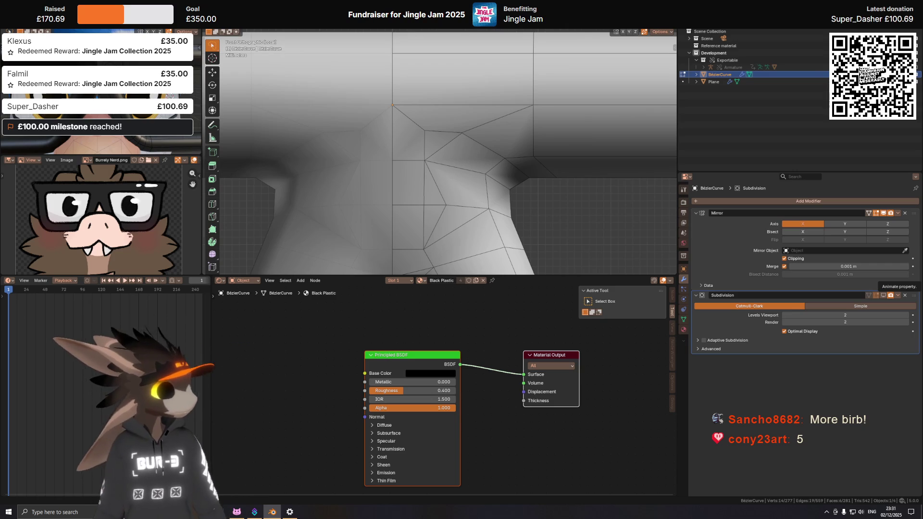
pyautogui.keyDown('shift'); pyautogui.moveTo(421, 155); pyautogui.dragTo(433, 144, button='middle'); pyautogui.keyUp('shift')
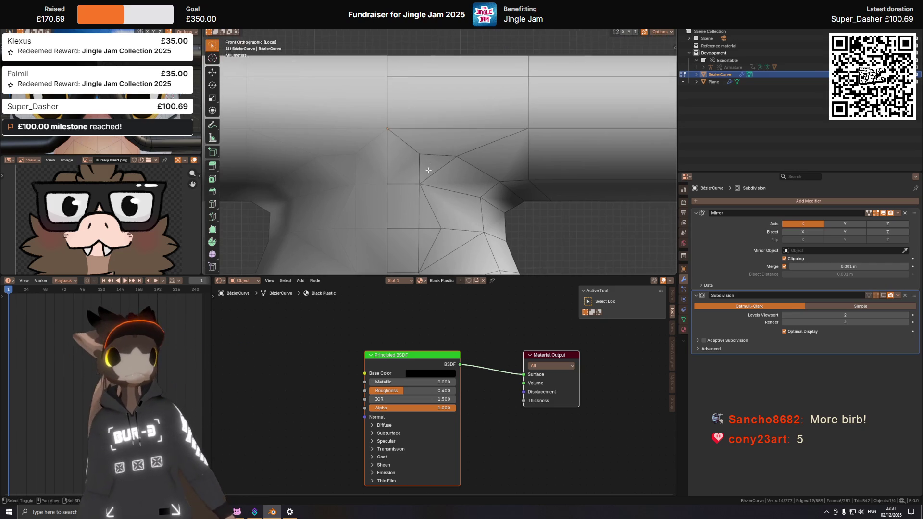
pyautogui.keyDown('shift'); pyautogui.click(460, 136); pyautogui.keyUp('shift')
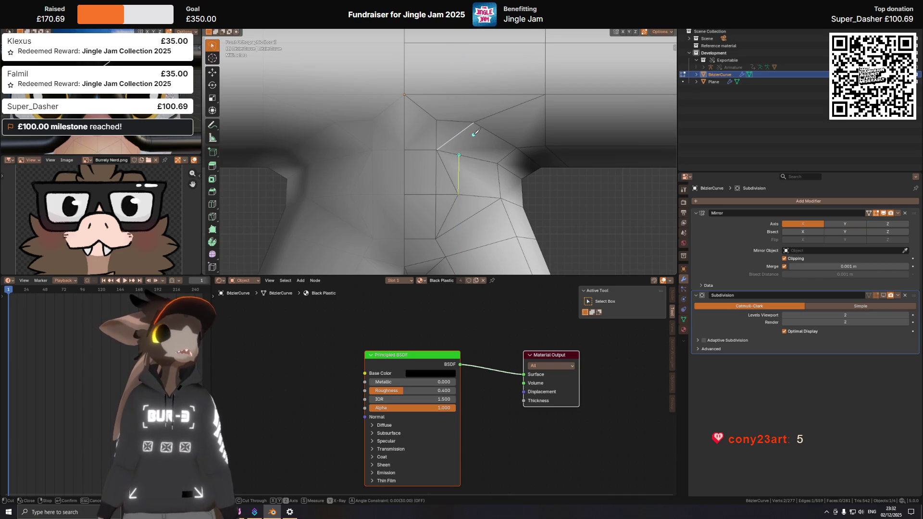
pyautogui.press('Return')
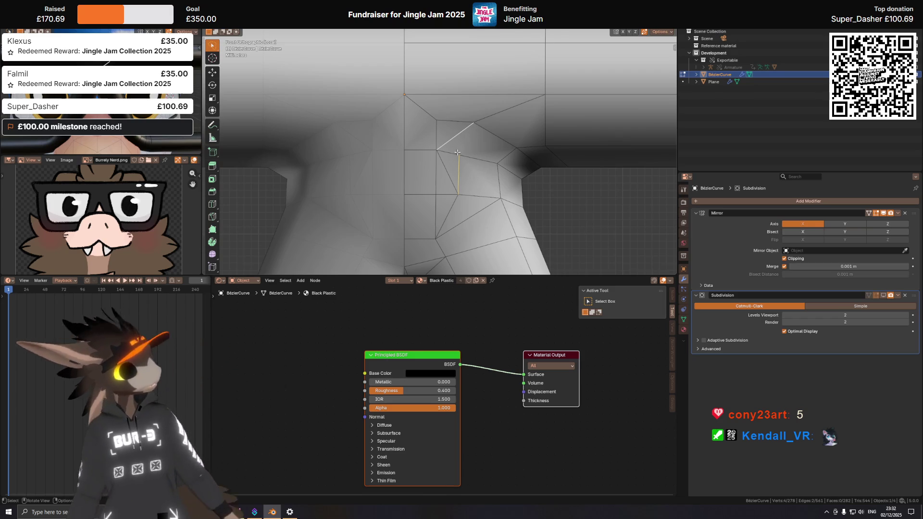
# Step: Cut one more knife edge at the junction and dissolve the stray vertex with its edges
pyautogui.press('k')
pyautogui.click(473, 124)
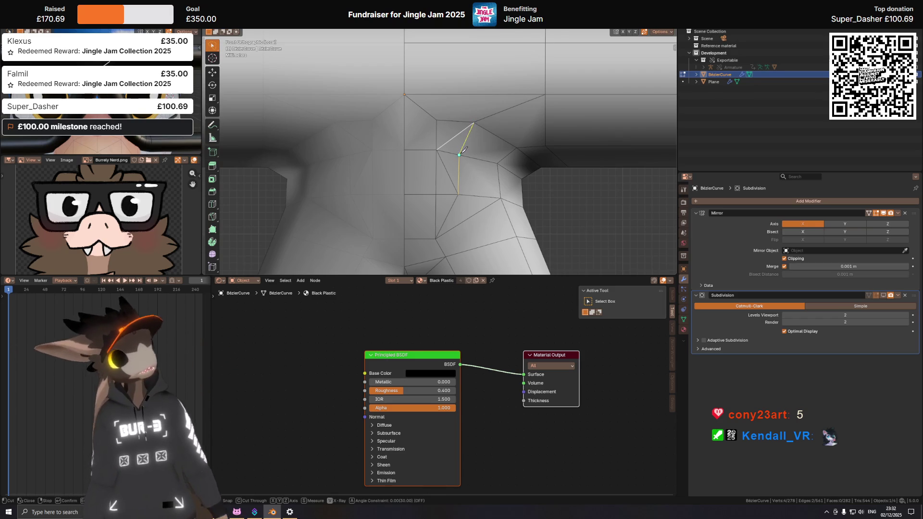
pyautogui.press('Return')
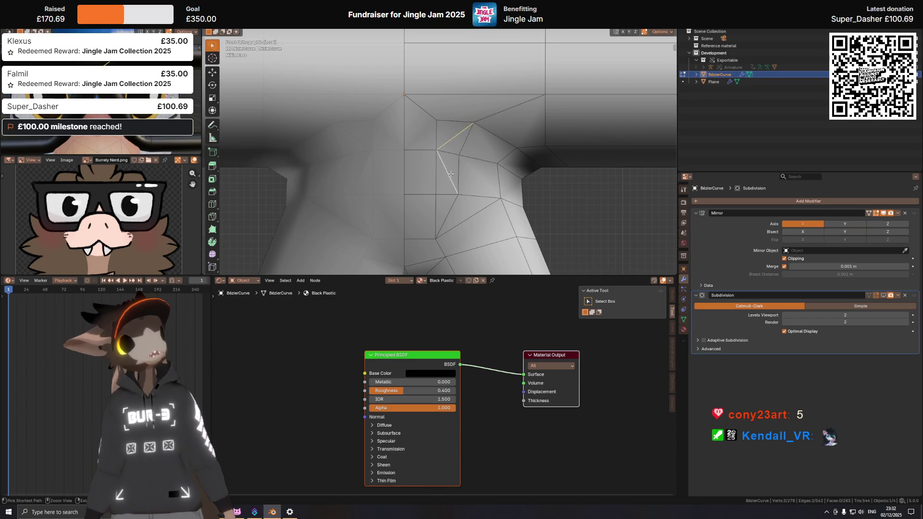
pyautogui.hotkey('ctrl', 'x')
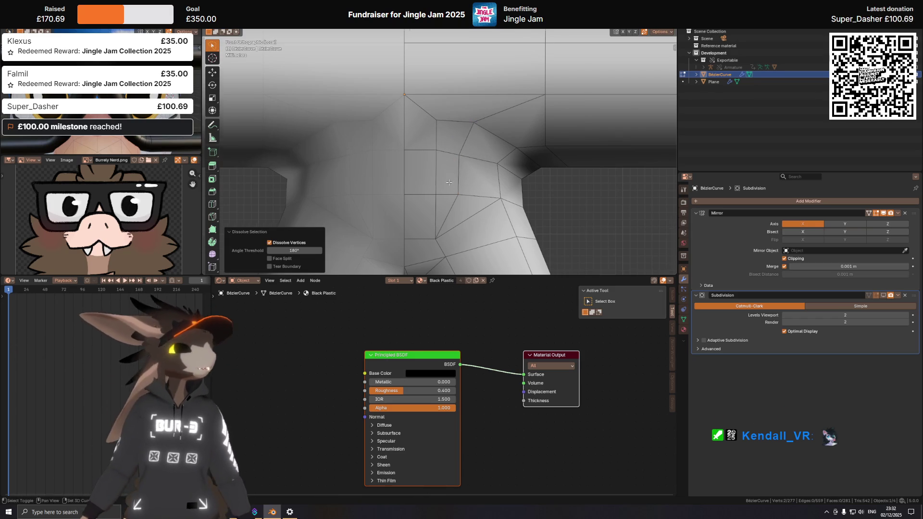
pyautogui.keyDown('shift'); pyautogui.moveTo(448, 183); pyautogui.dragTo(463, 168, button='middle'); pyautogui.keyUp('shift')
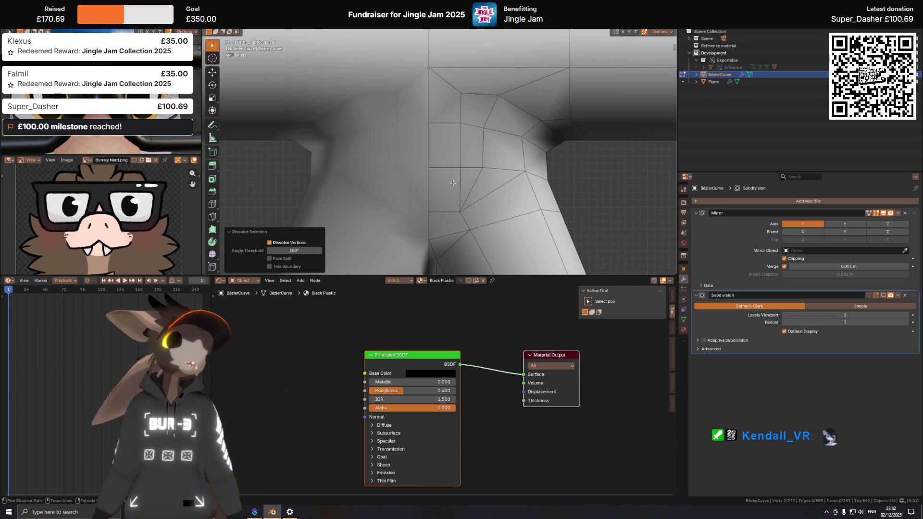
# Step: Slide a bridge vertex along its edge into a tidier position
pyautogui.press('1')
pyautogui.click(460, 189)
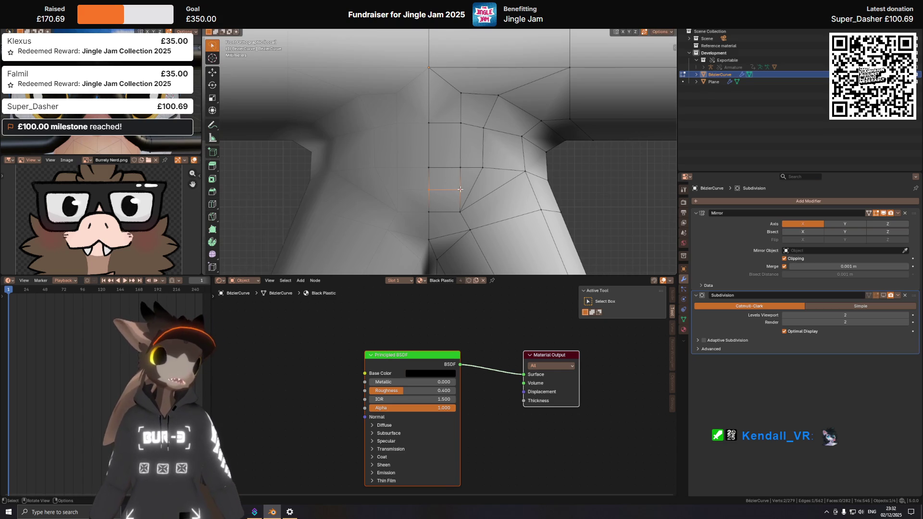
pyautogui.click(450, 190)
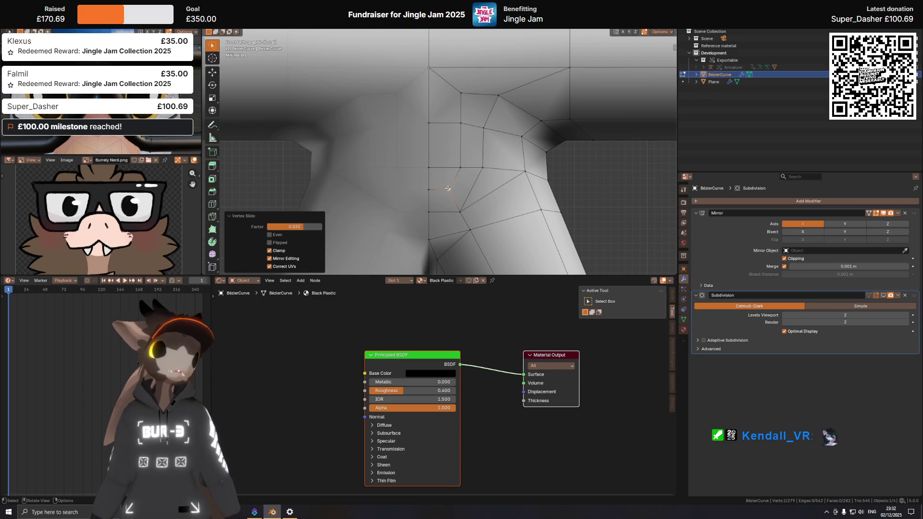
pyautogui.keyDown('shift'); pyautogui.moveTo(451, 192); pyautogui.dragTo(450, 144, button='middle'); pyautogui.keyUp('shift')
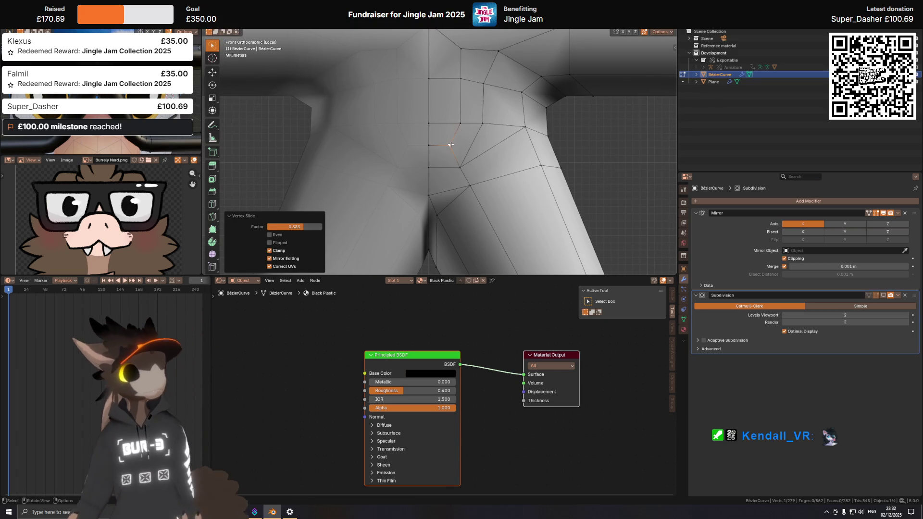
pyautogui.scroll(-5, 450, 147)
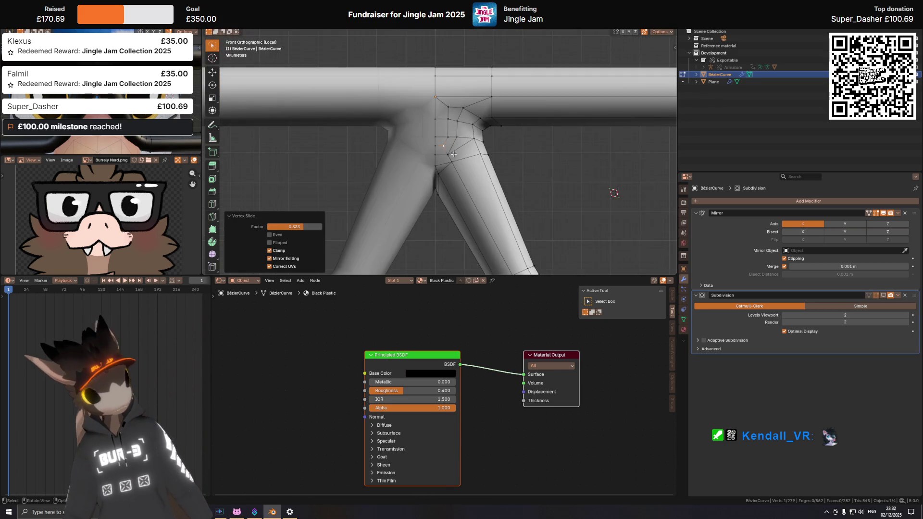
# Step: Check the bridge from back and front views, then move a vertex onto its neighbour to merge them
pyautogui.click(454, 137)
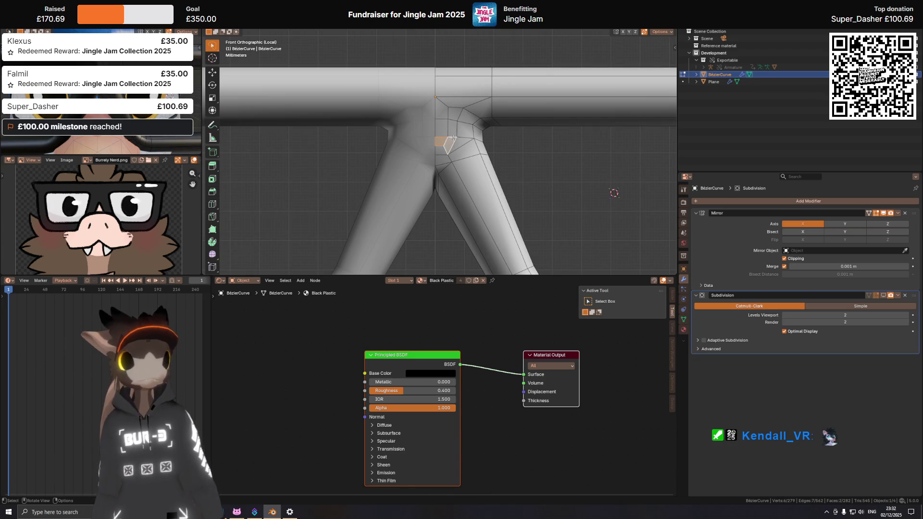
pyautogui.scroll(-5, 453, 137)
pyautogui.press('ctrl+KP_1')
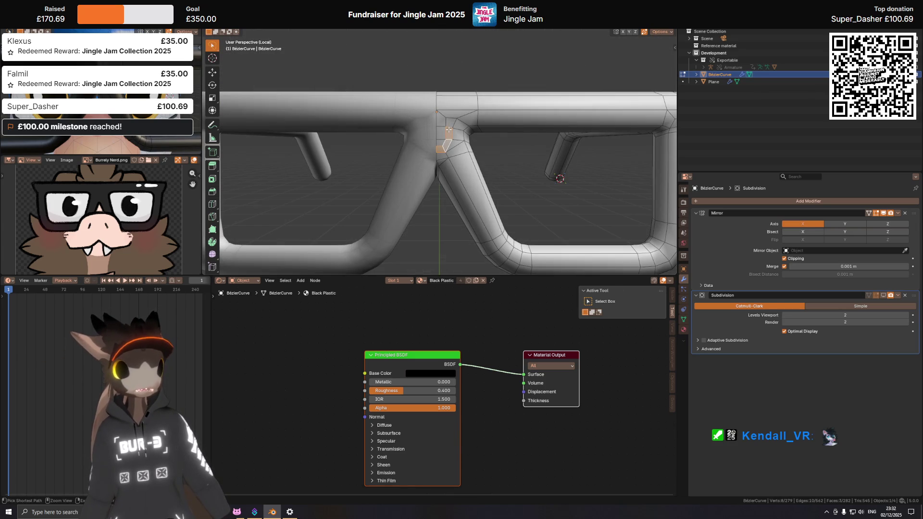
pyautogui.scroll(5, 449, 129)
pyautogui.press('KP_1')
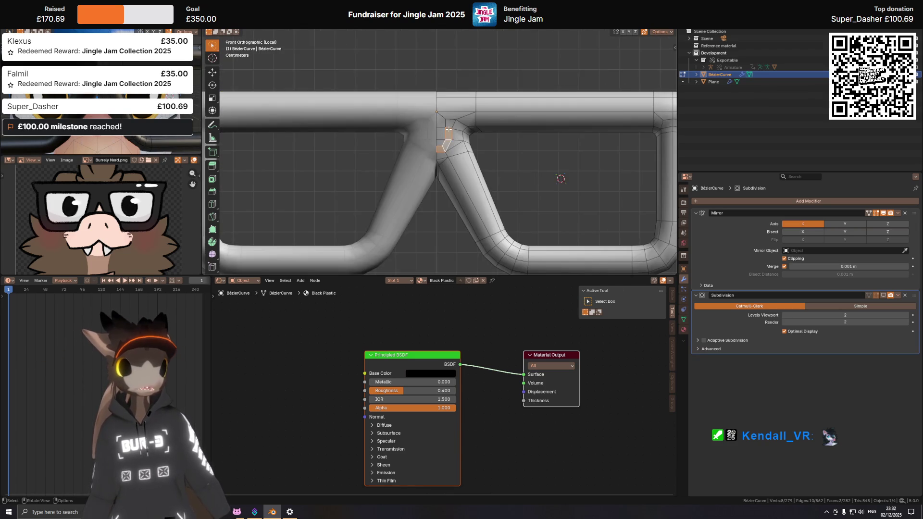
pyautogui.scroll(4, 454, 140)
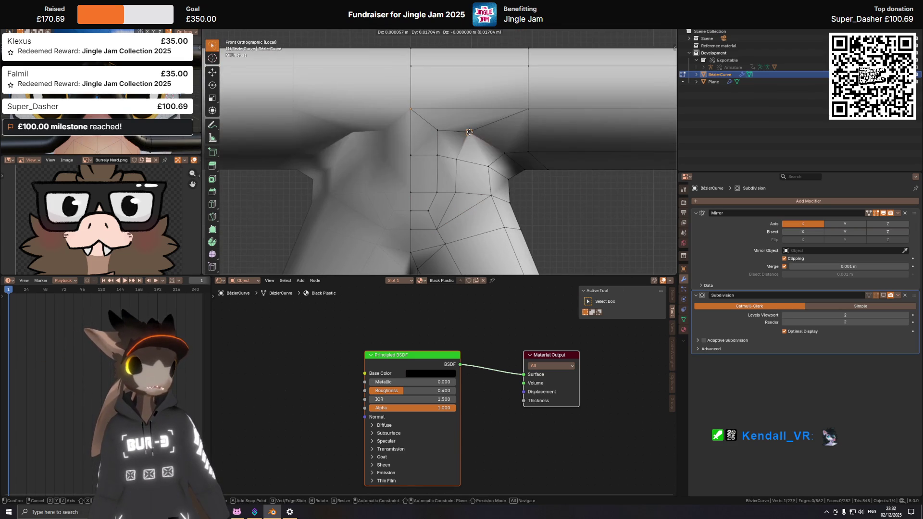
pyautogui.moveTo(469, 136); pyautogui.dragTo(459, 119, button='middle')
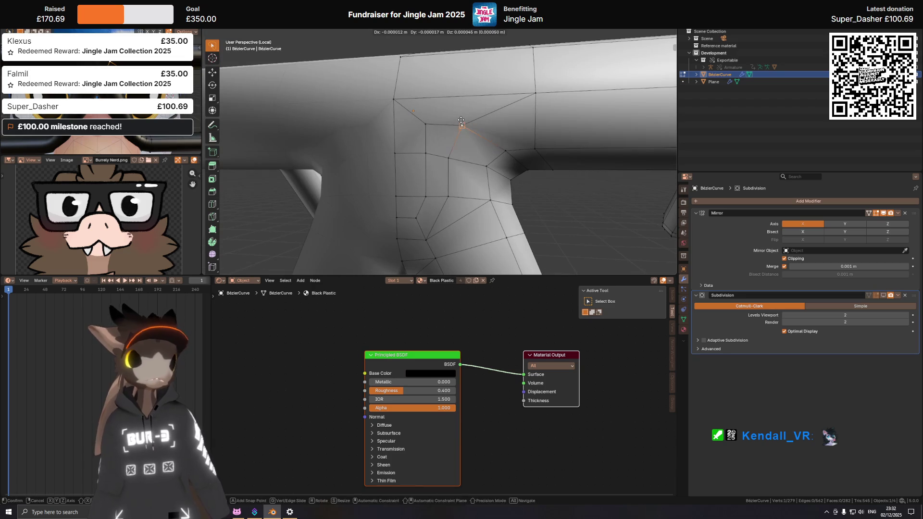
pyautogui.moveTo(459, 118); pyautogui.dragTo(458, 124)
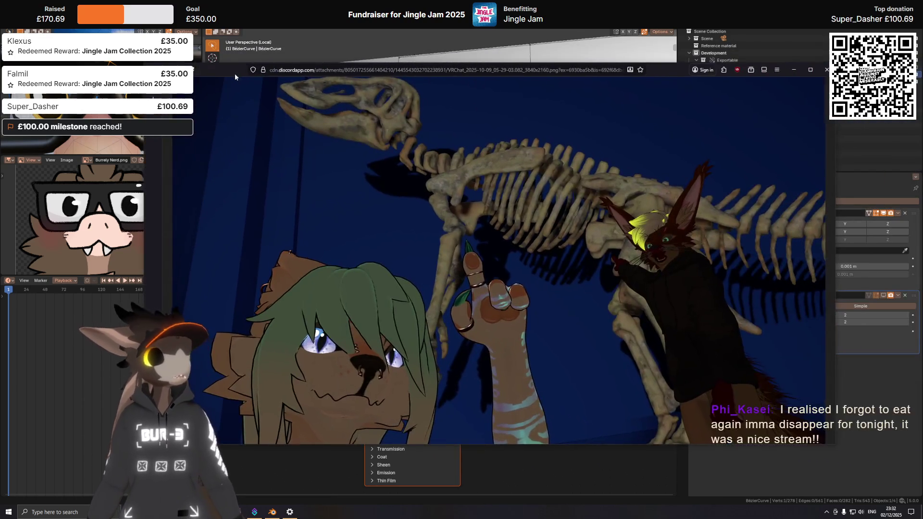
# Step: Restore and hide the Firefox VRChat screenshot window to get back to Blender
pyautogui.moveTo(234, 73); pyautogui.dragTo(224, 68)
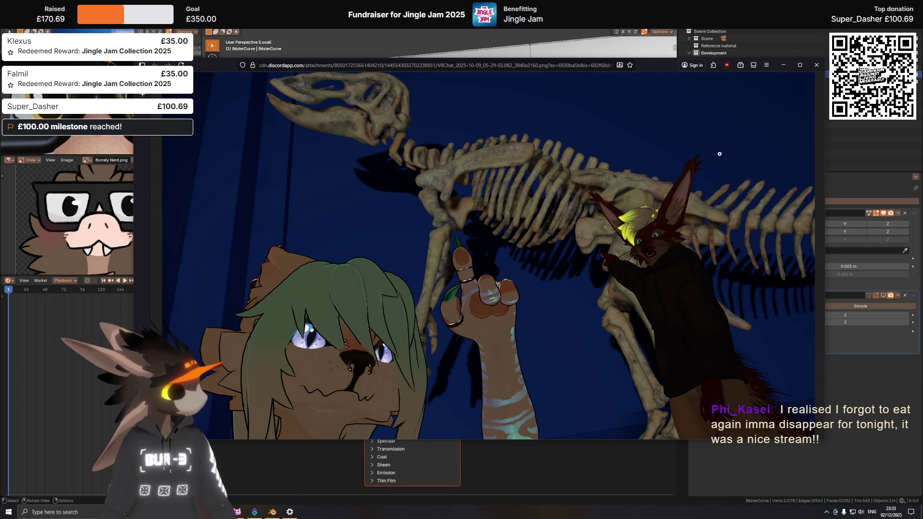
pyautogui.doubleClick(657, 66)
pyautogui.hotkey('ctrl', 'w')
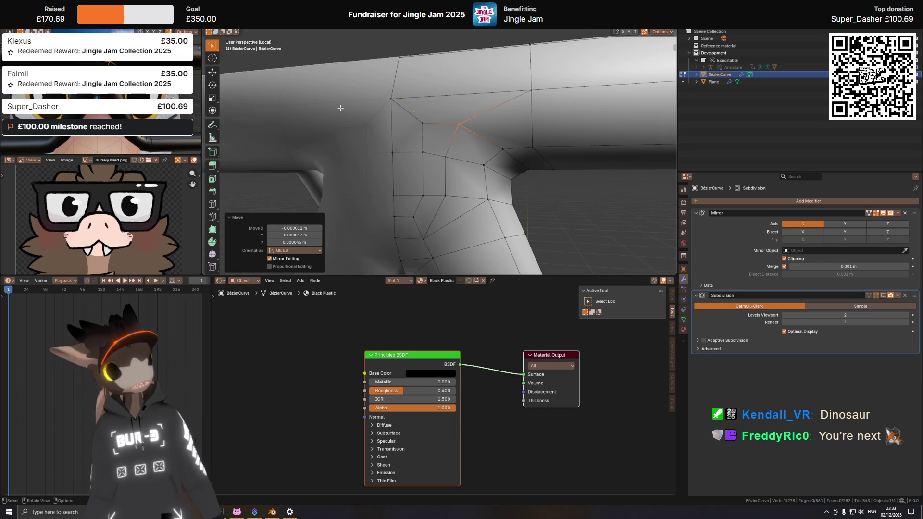
# Step: Clear the selection, select the face loop through the bridge and rim, and pull back to view the frame
pyautogui.moveTo(436, 88); pyautogui.dragTo(486, 142, button='middle')
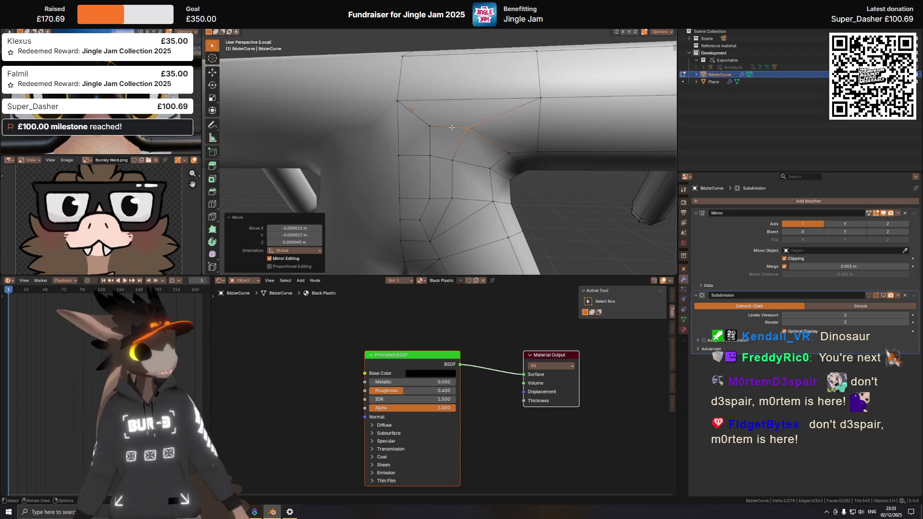
pyautogui.click(459, 155)
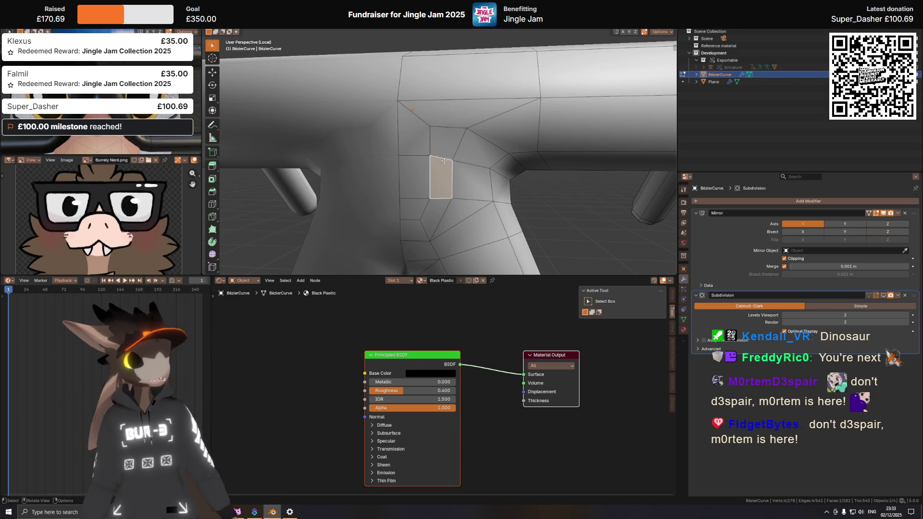
pyautogui.keyDown('alt'); pyautogui.keyDown('shift'); pyautogui.click(444, 161); pyautogui.keyUp('shift'); pyautogui.keyUp('alt')
pyautogui.moveTo(444, 161); pyautogui.dragTo(473, 107, button='middle')
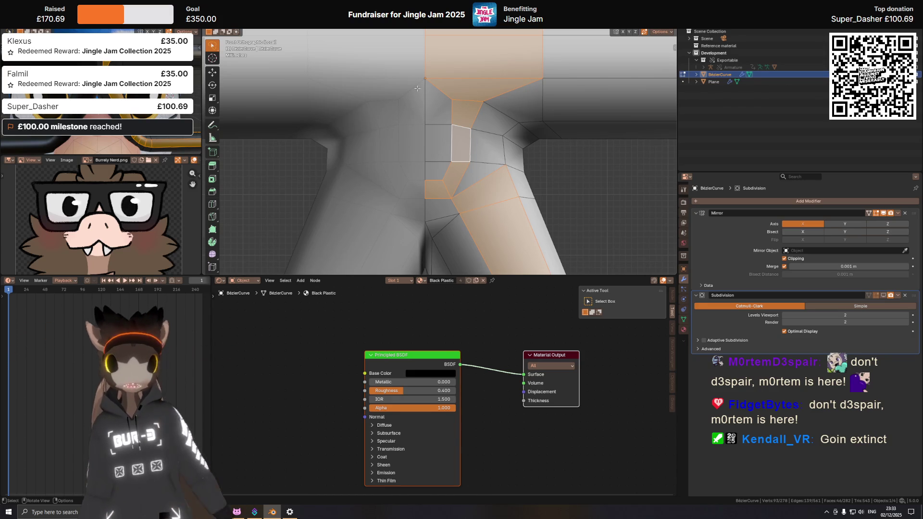
pyautogui.scroll(-3, 417, 88)
pyautogui.moveTo(417, 89)
pyautogui.mouseDown(button='middle')
pyautogui.moveTo(467, 164)
pyautogui.moveTo(463, 185)
pyautogui.mouseUp(button='middle')
pyautogui.scroll(-3, 466, 163)
pyautogui.moveTo(180, 116)
pyautogui.mouseDown(button='middle')
pyautogui.moveTo(175, 96)
pyautogui.moveTo(195, 141)
pyautogui.mouseUp(button='middle')
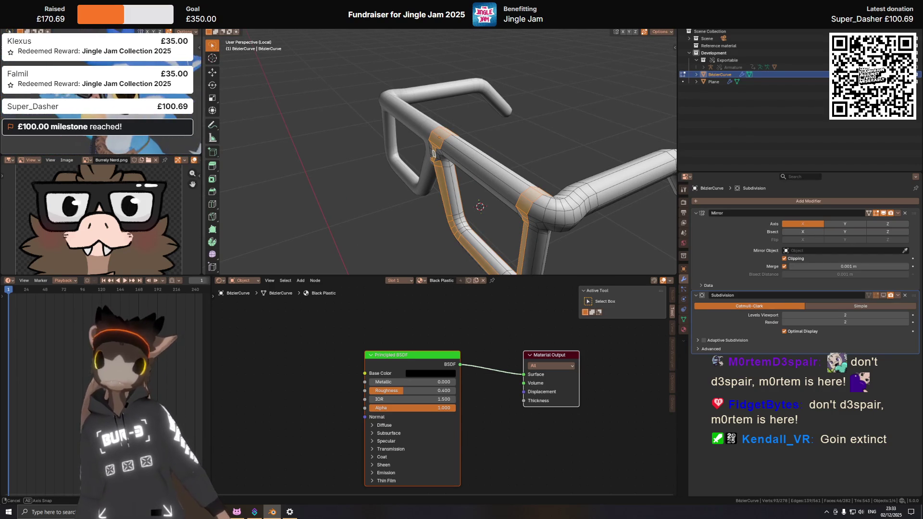
# Step: In front view, select a bridge vertex and move it along the X axis
pyautogui.moveTo(195, 142); pyautogui.dragTo(198, 137, button='middle')
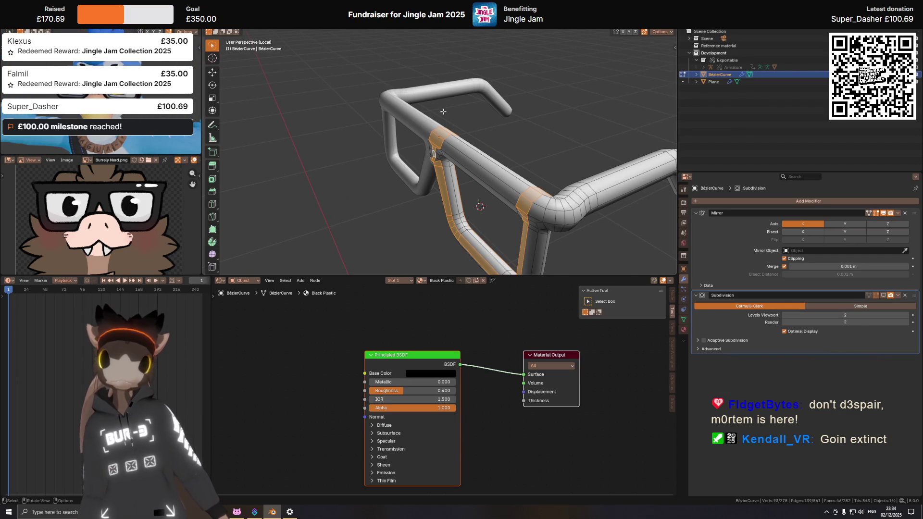
pyautogui.moveTo(443, 111); pyautogui.dragTo(571, 132, button='middle')
pyautogui.scroll(2, 432, 146)
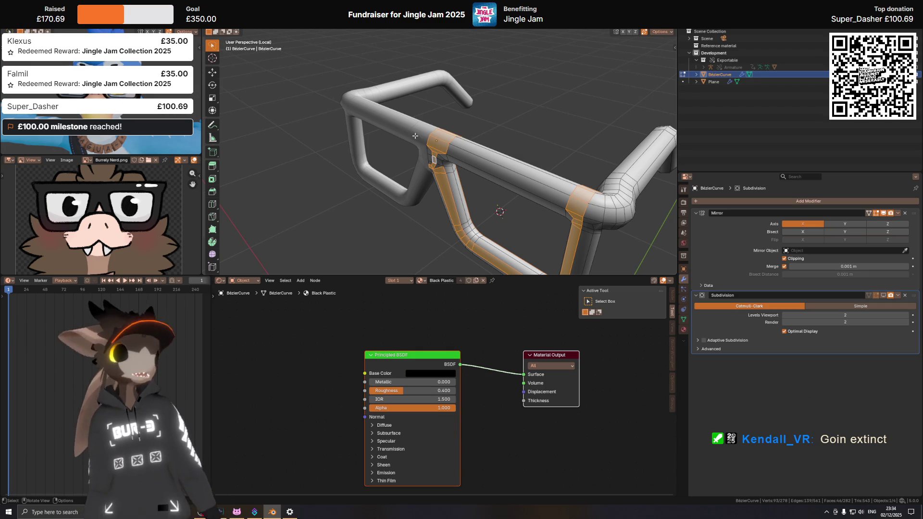
pyautogui.scroll(-1, 417, 136)
pyautogui.press('KP_1')
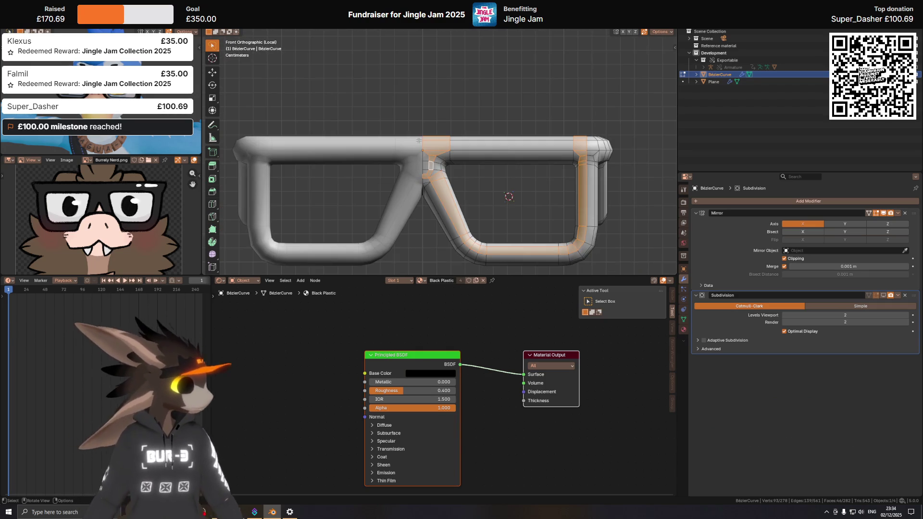
pyautogui.scroll(1, 426, 148)
pyautogui.scroll(1, 443, 172)
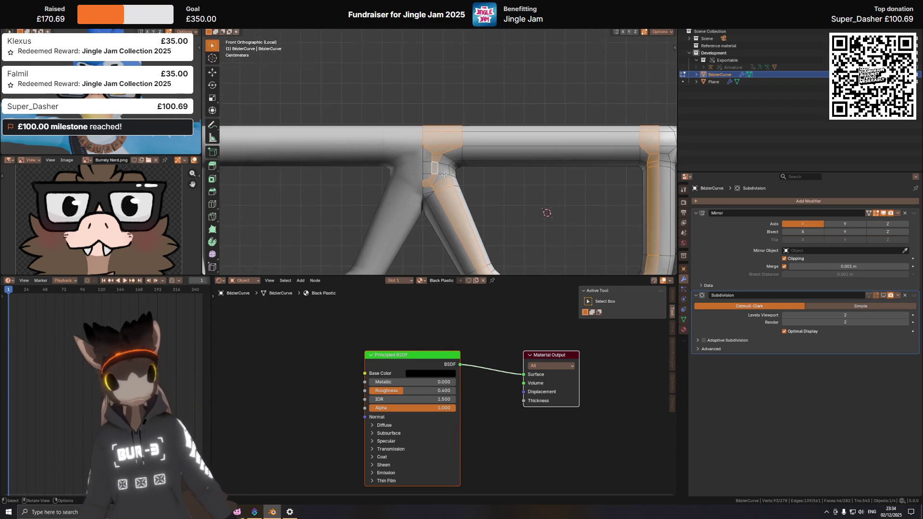
pyautogui.scroll(1, 442, 172)
pyautogui.scroll(1, 443, 174)
pyautogui.click(442, 180)
pyautogui.press('g')
pyautogui.press('x')
pyautogui.click(451, 181)
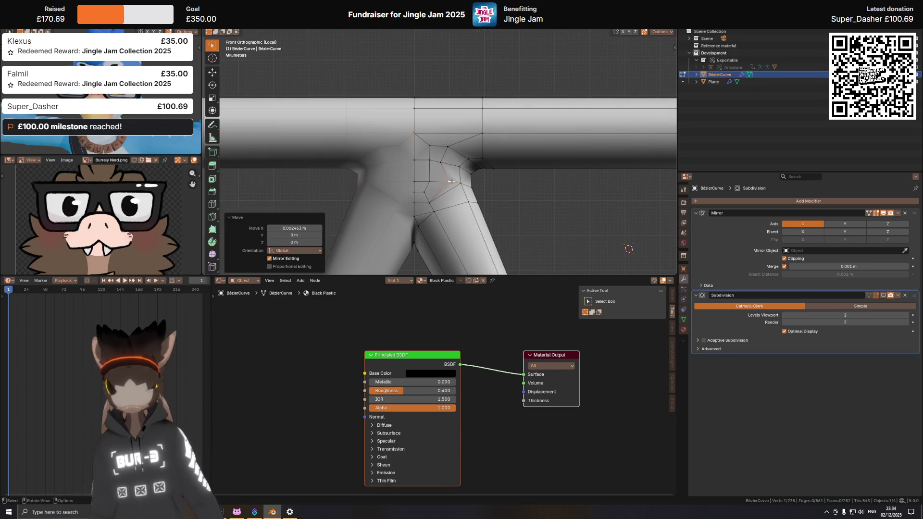
# Step: Undo that move, re-grab the vertex to a position that merges it, leaving 277 vertices
pyautogui.moveTo(451, 182)
pyautogui.mouseDown(button='middle')
pyautogui.moveTo(470, 184)
pyautogui.moveTo(430, 153)
pyautogui.moveTo(429, 122)
pyautogui.moveTo(427, 133)
pyautogui.moveTo(564, 134)
pyautogui.moveTo(524, 135)
pyautogui.mouseUp(button='middle')
pyautogui.hotkey('ctrl', 'z')
pyautogui.press('g')
pyautogui.click(428, 118)
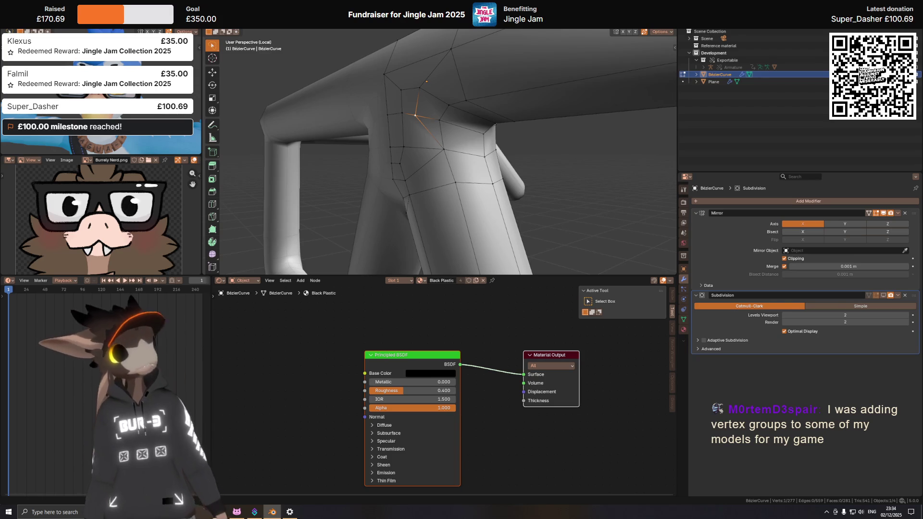
pyautogui.moveTo(433, 137); pyautogui.dragTo(436, 122, button='middle')
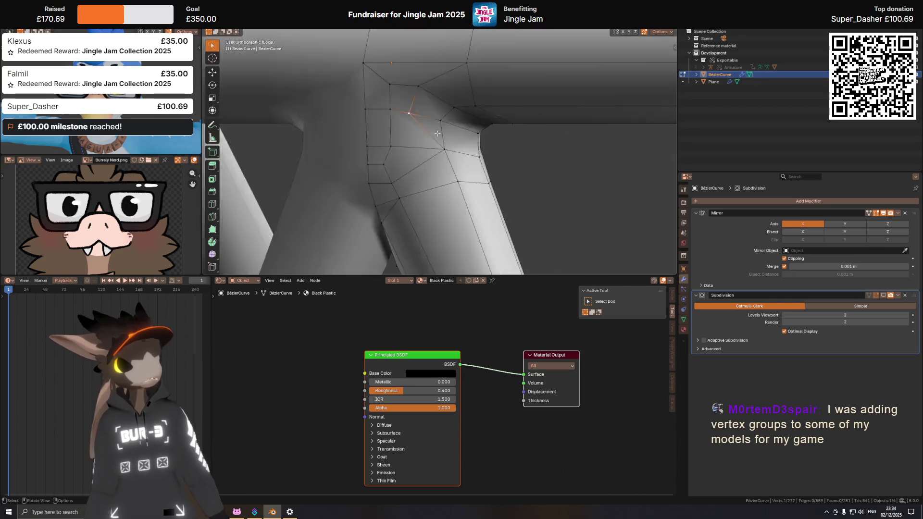
pyautogui.press('KP_1')
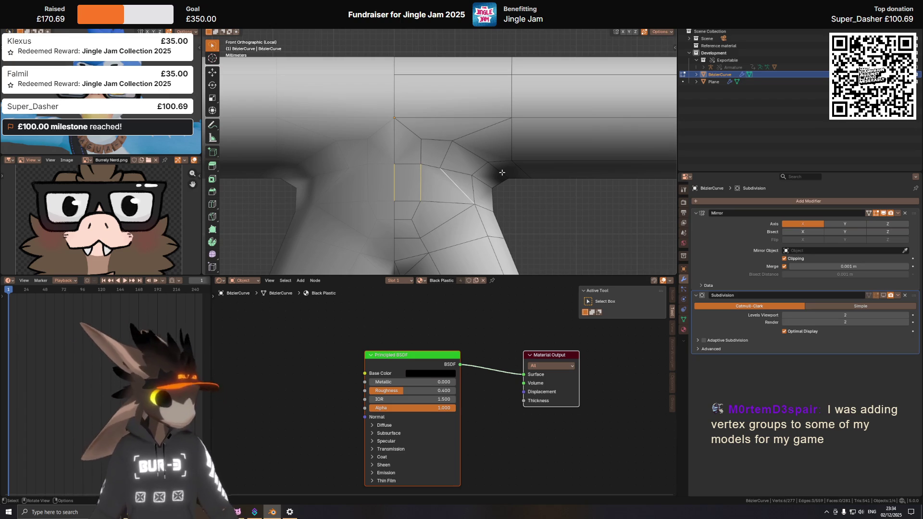
# Step: Subdivide the selected bridge edges, then vertex-slide and edge-slide them into cleaner positions
pyautogui.rightClick(544, 164)
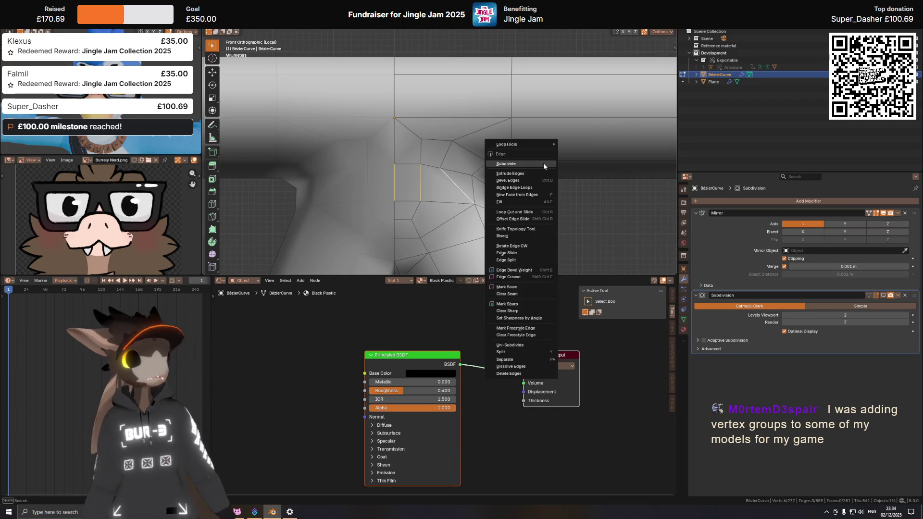
pyautogui.click(519, 178)
pyautogui.moveTo(456, 178)
pyautogui.mouseDown(button='middle')
pyautogui.moveTo(433, 155)
pyautogui.moveTo(428, 124)
pyautogui.mouseUp(button='middle')
pyautogui.hotkey('shift', 'v')
pyautogui.click(418, 148)
pyautogui.hotkey('shift', 'v')
pyautogui.click(433, 117)
pyautogui.press('g')
pyautogui.press('g')
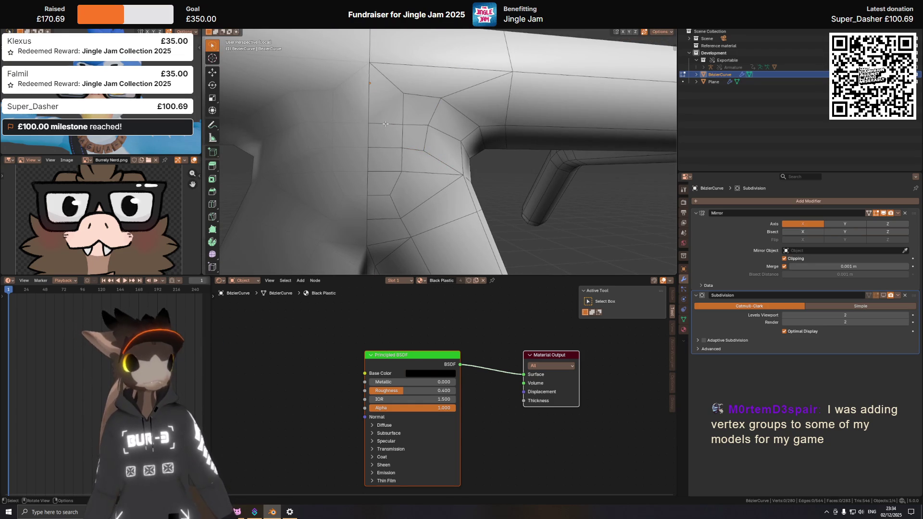
pyautogui.click(404, 122)
# Step: View the smooth frame outside edit mode, then return to mesh editing
pyautogui.moveTo(403, 123)
pyautogui.mouseDown(button='middle')
pyautogui.moveTo(503, 130)
pyautogui.moveTo(498, 139)
pyautogui.moveTo(517, 125)
pyautogui.mouseUp(button='middle')
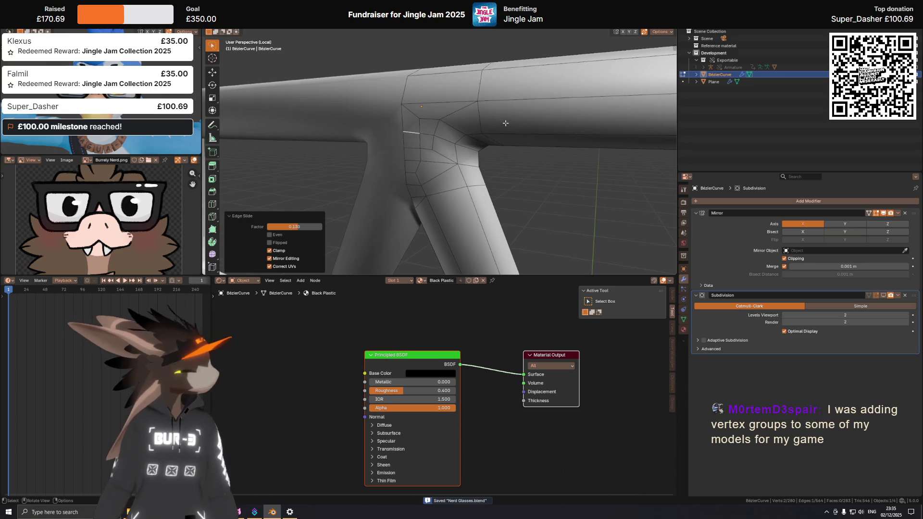
pyautogui.press('Tab')
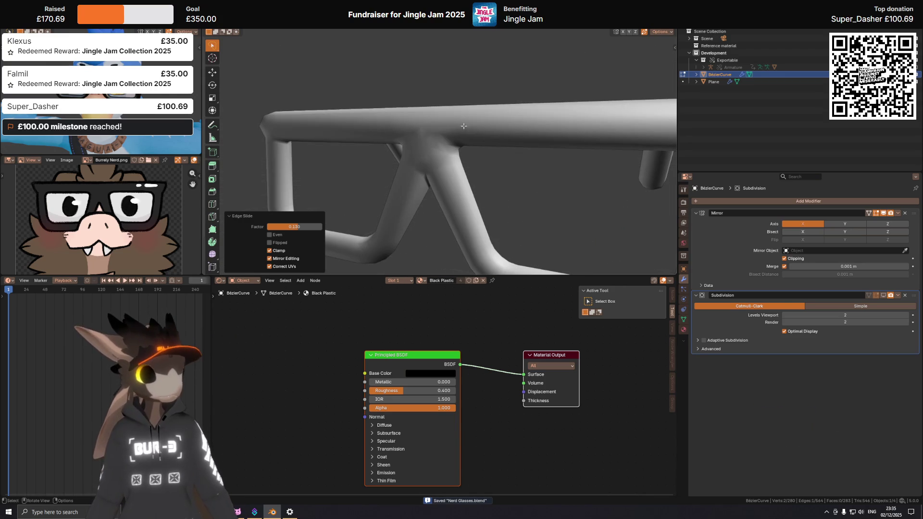
pyautogui.moveTo(469, 124); pyautogui.dragTo(344, 138, button='middle')
pyautogui.hotkey('shift', 'alt', 'z')
# Step: In right side view with X-ray on, shift the selected joint geometry along Y
pyautogui.moveTo(468, 135)
pyautogui.mouseDown(button='middle')
pyautogui.moveTo(448, 116)
pyautogui.moveTo(472, 144)
pyautogui.mouseUp(button='middle')
pyautogui.scroll(4, 436, 102)
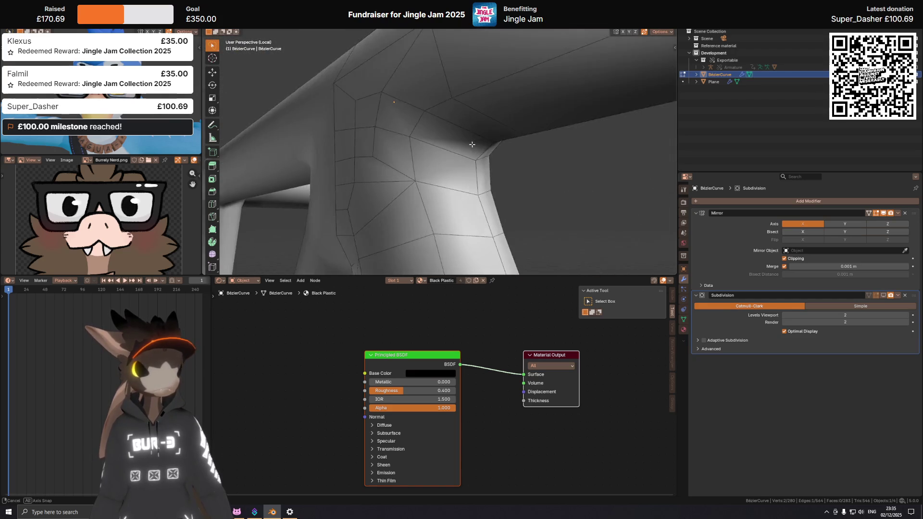
pyautogui.moveTo(472, 144); pyautogui.dragTo(440, 131, button='middle')
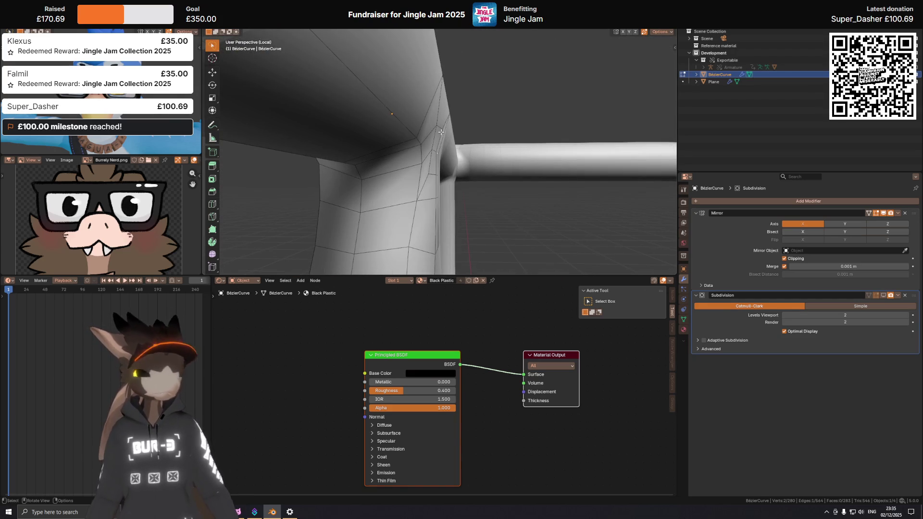
pyautogui.press('KP_3')
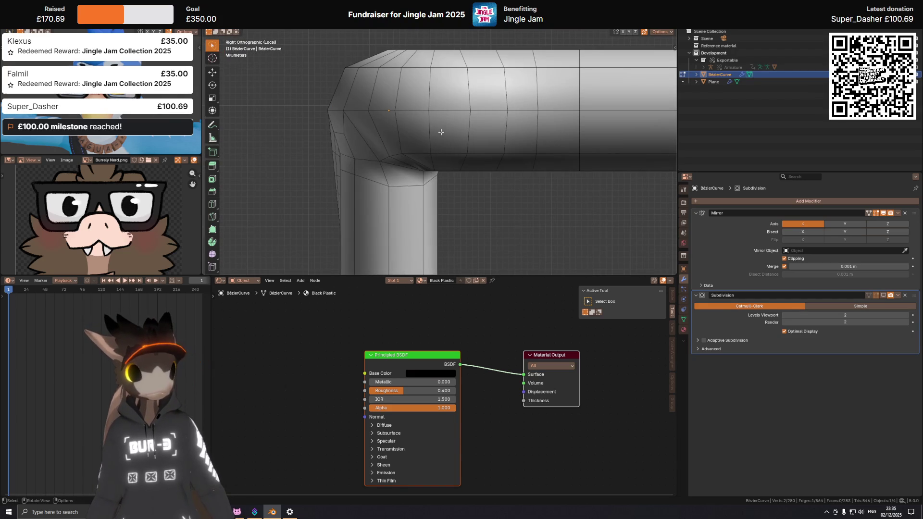
pyautogui.hotkey('alt', 'z')
pyautogui.press('g')
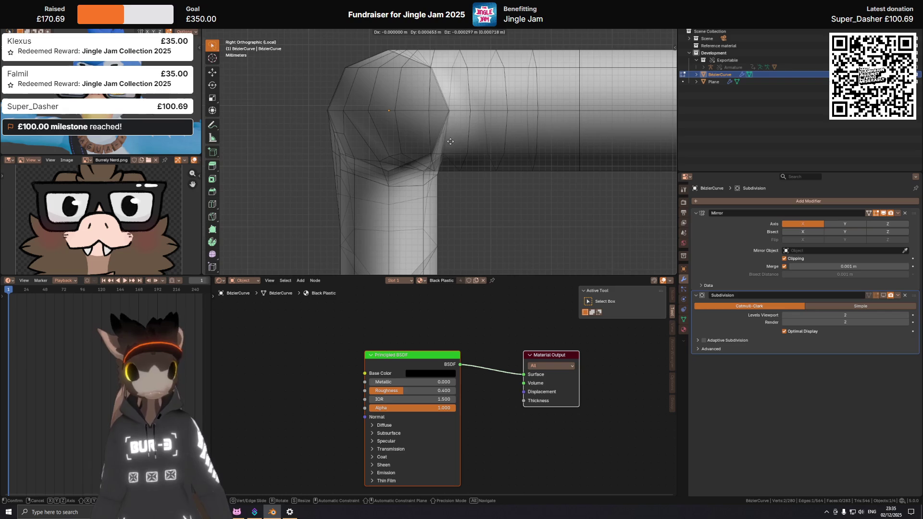
pyautogui.press('y')
pyautogui.click(449, 143)
# Step: Move several bridge-joint faces slightly along the Y axis one after another
pyautogui.moveTo(449, 143); pyautogui.dragTo(400, 126, button='middle')
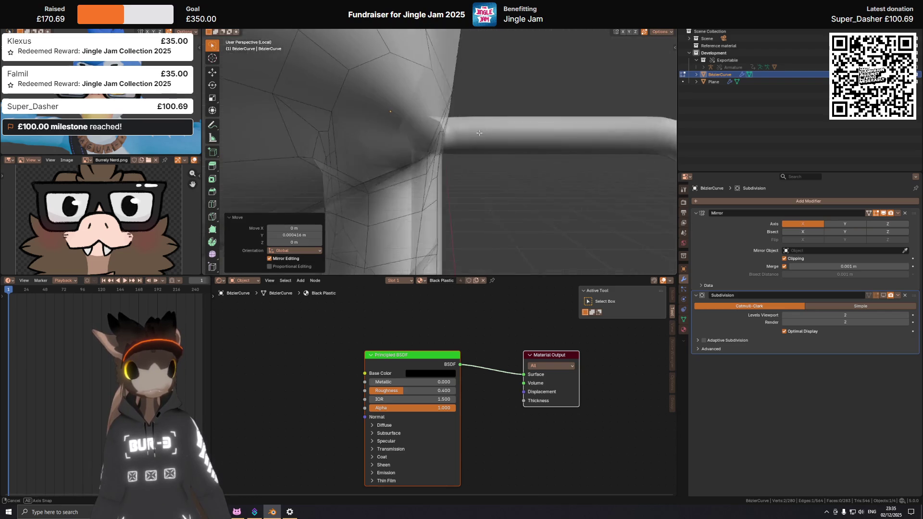
pyautogui.moveTo(431, 177); pyautogui.dragTo(463, 158, button='middle')
pyautogui.press('g')
pyautogui.press('y')
pyautogui.click(458, 164)
pyautogui.click(440, 165)
pyautogui.press('g')
pyautogui.press('y')
pyautogui.click(462, 159)
pyautogui.click(439, 200)
pyautogui.press('g')
pyautogui.press('y')
pyautogui.click(476, 194)
# Step: Give the joint geometry final Y nudges and switch the glasses back to Object Mode
pyautogui.moveTo(476, 195); pyautogui.dragTo(617, 181, button='middle')
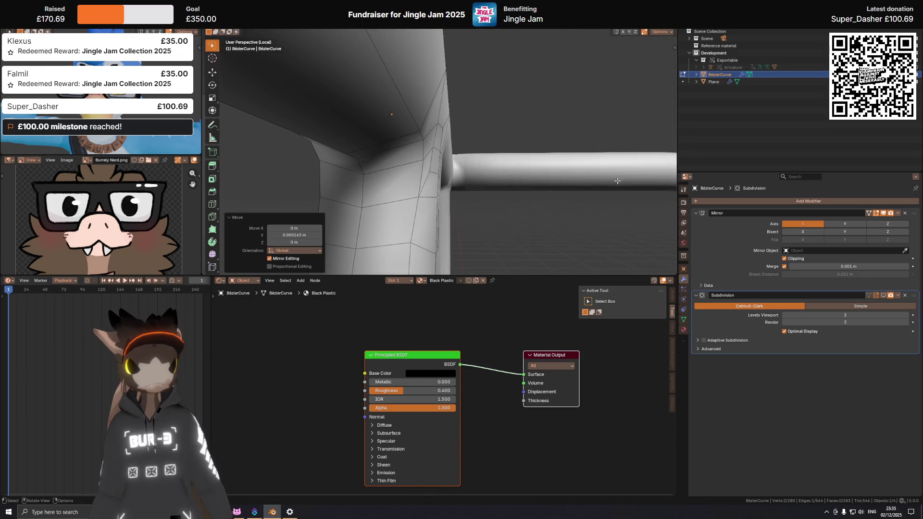
pyautogui.click(439, 173)
pyautogui.moveTo(440, 173)
pyautogui.mouseDown(button='middle')
pyautogui.moveTo(453, 164)
pyautogui.moveTo(440, 157)
pyautogui.moveTo(466, 145)
pyautogui.moveTo(467, 157)
pyautogui.mouseUp(button='middle')
pyautogui.press('g')
pyautogui.press('y')
pyautogui.click(464, 165)
pyautogui.press('g')
pyautogui.press('y')
pyautogui.click(446, 158)
pyautogui.click(439, 155)
pyautogui.scroll(-3, 432, 150)
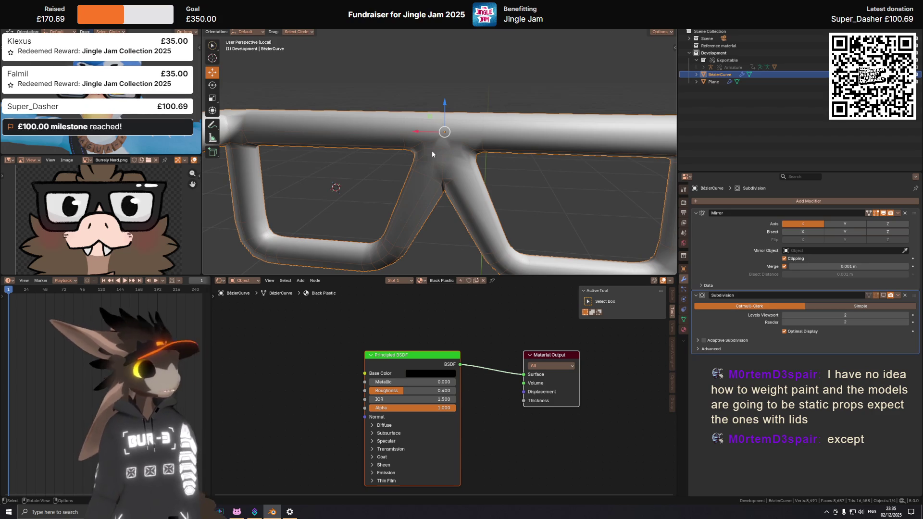
# Step: Enter Edit Mode on the glasses and move the bridge junction vertex along Z
pyautogui.moveTo(433, 153)
pyautogui.mouseDown(button='middle')
pyautogui.moveTo(440, 208)
pyautogui.moveTo(468, 121)
pyautogui.moveTo(473, 144)
pyautogui.mouseUp(button='middle')
pyautogui.press('Tab')
pyautogui.scroll(3, 445, 188)
pyautogui.scroll(2, 444, 189)
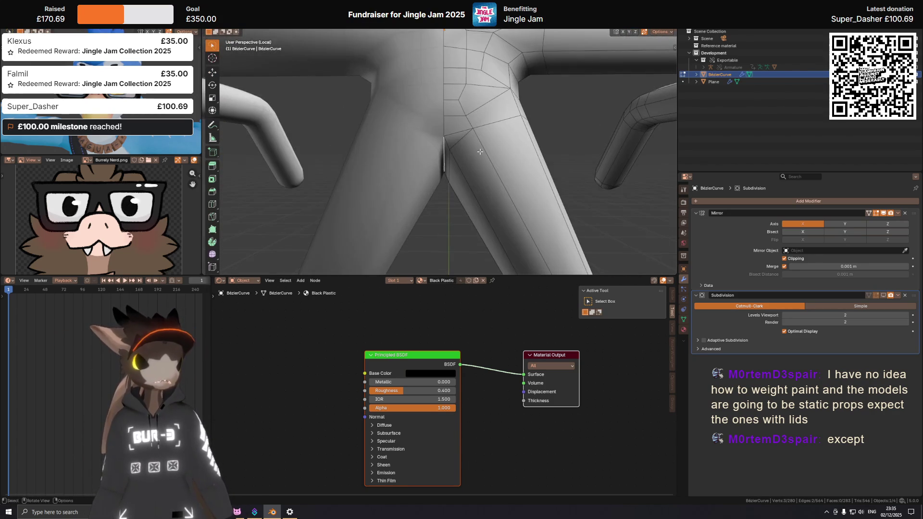
pyautogui.press('g')
pyautogui.press('z')
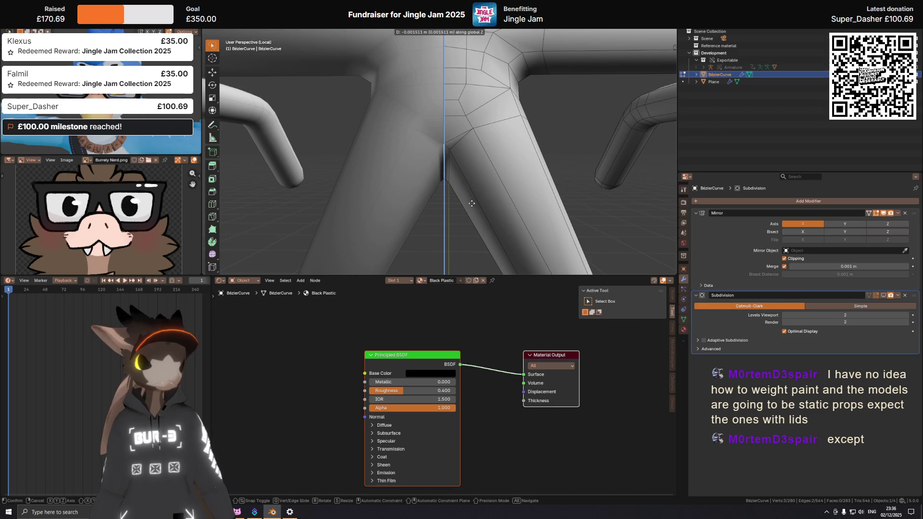
pyautogui.press('Escape')
# Step: Reposition the junction vertices along the Y axis with two constrained moves
pyautogui.moveTo(467, 202)
pyautogui.mouseDown(button='middle')
pyautogui.moveTo(440, 154)
pyautogui.moveTo(311, 149)
pyautogui.moveTo(417, 144)
pyautogui.mouseUp(button='middle')
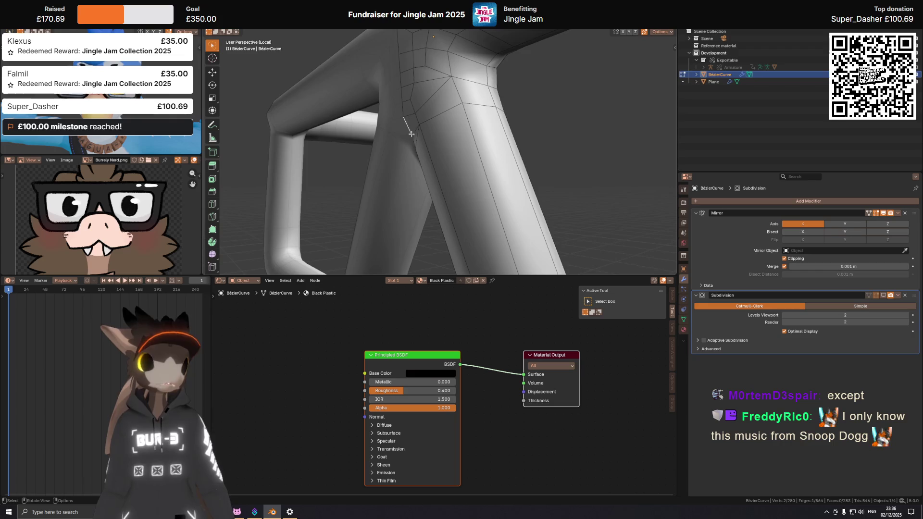
pyautogui.moveTo(469, 113)
pyautogui.mouseDown(button='middle')
pyautogui.moveTo(396, 130)
pyautogui.moveTo(448, 85)
pyautogui.moveTo(463, 143)
pyautogui.moveTo(378, 186)
pyautogui.moveTo(466, 152)
pyautogui.moveTo(404, 144)
pyautogui.moveTo(423, 142)
pyautogui.mouseUp(button='middle')
pyautogui.press('g')
pyautogui.press('y')
pyautogui.click(396, 130)
pyautogui.press('g')
pyautogui.press('y')
pyautogui.click(392, 188)
# Step: Slide the selected vertex along its edges into place, cancelling a further Y move
pyautogui.hotkey('shift', 'v')
pyautogui.click(406, 154)
pyautogui.press('g')
pyautogui.press('y')
pyautogui.rightClick(409, 144)
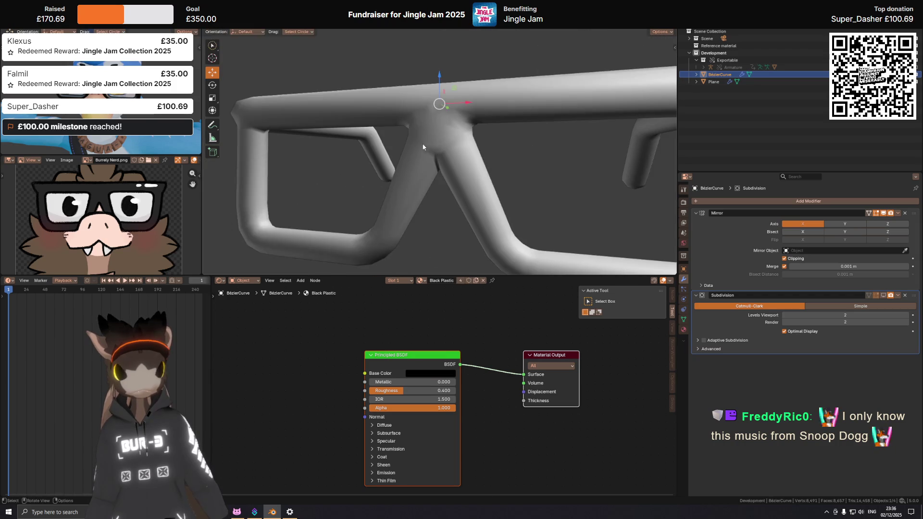
# Step: Review the smoothed frame, toggle the subdivision viewport preview, and resume editing the mesh
pyautogui.press('Tab')
pyautogui.moveTo(504, 138)
pyautogui.mouseDown(button='middle')
pyautogui.moveTo(493, 135)
pyautogui.moveTo(503, 137)
pyautogui.mouseUp(button='middle')
pyautogui.press('Tab')
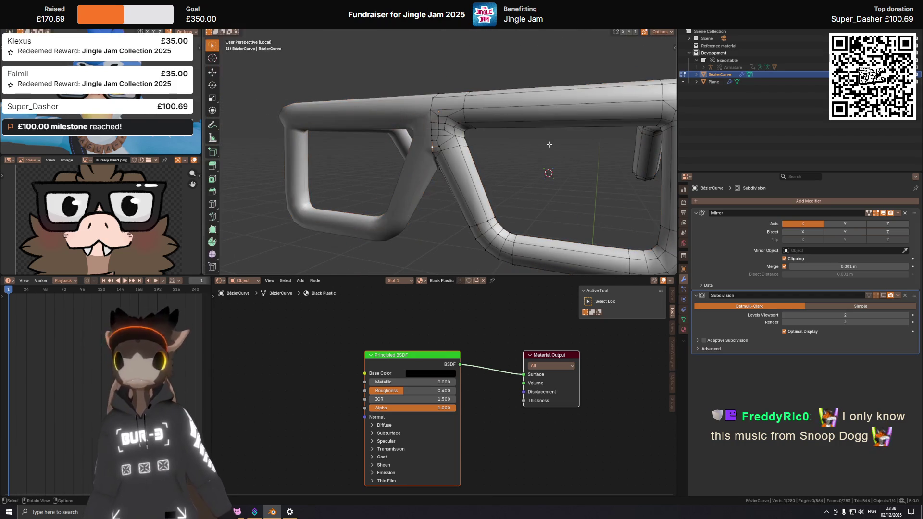
pyautogui.press('Tab')
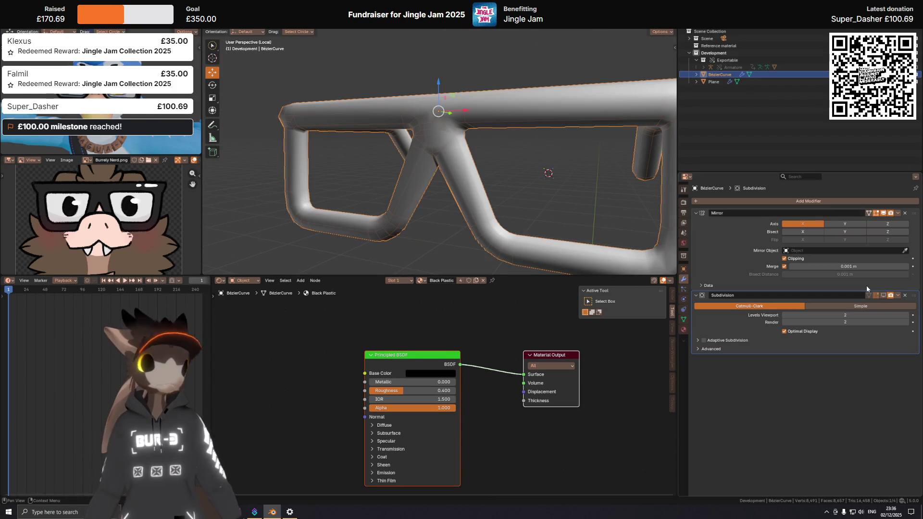
pyautogui.click(883, 295)
pyautogui.scroll(-5, 393, 102)
pyautogui.moveTo(392, 103); pyautogui.dragTo(437, 148, button='middle')
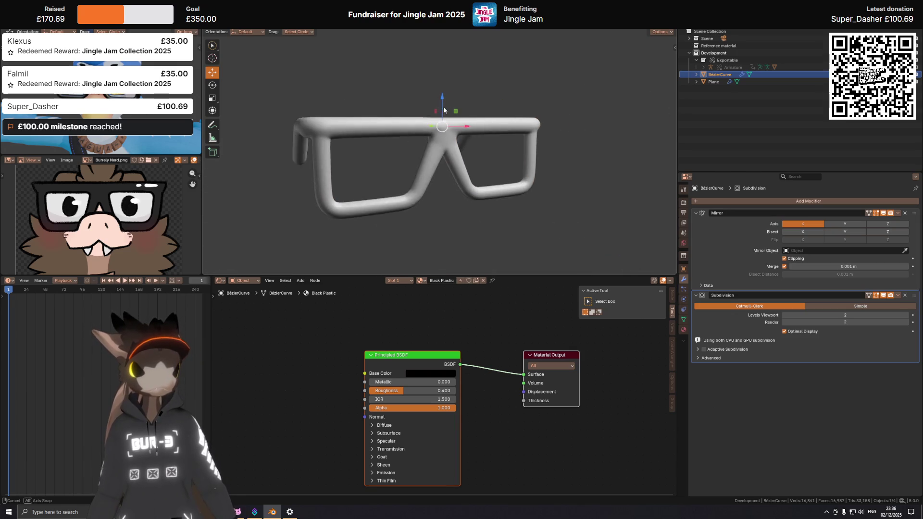
pyautogui.scroll(3, 437, 148)
pyautogui.scroll(3, 439, 141)
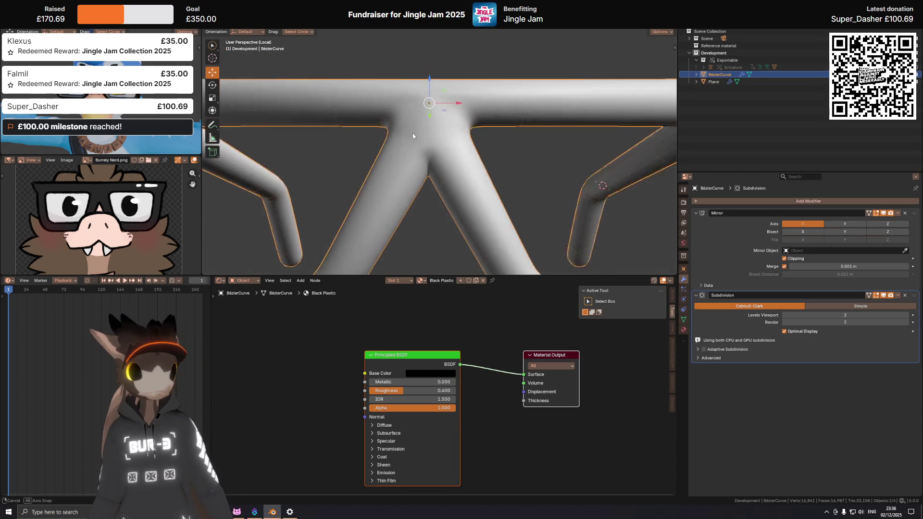
pyautogui.scroll(2, 433, 159)
pyautogui.press('Tab')
pyautogui.scroll(1, 425, 179)
pyautogui.moveTo(425, 179)
pyautogui.mouseDown(button='middle')
pyautogui.moveTo(418, 186)
pyautogui.moveTo(455, 201)
pyautogui.moveTo(424, 167)
pyautogui.moveTo(438, 200)
pyautogui.moveTo(464, 179)
pyautogui.mouseUp(button='middle')
# Step: Slide edge loops along the bridge arm and add a new loop positioned on the tube
pyautogui.press('g')
pyautogui.press('g')
pyautogui.click(465, 210)
pyautogui.click(430, 169)
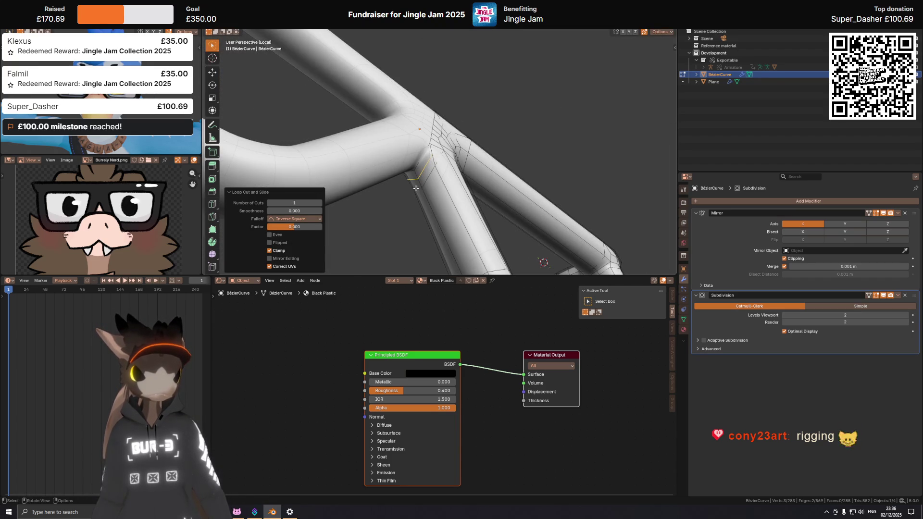
pyautogui.press('g')
pyautogui.press('g')
pyautogui.click(432, 187)
pyautogui.moveTo(433, 187); pyautogui.dragTo(445, 142, button='middle')
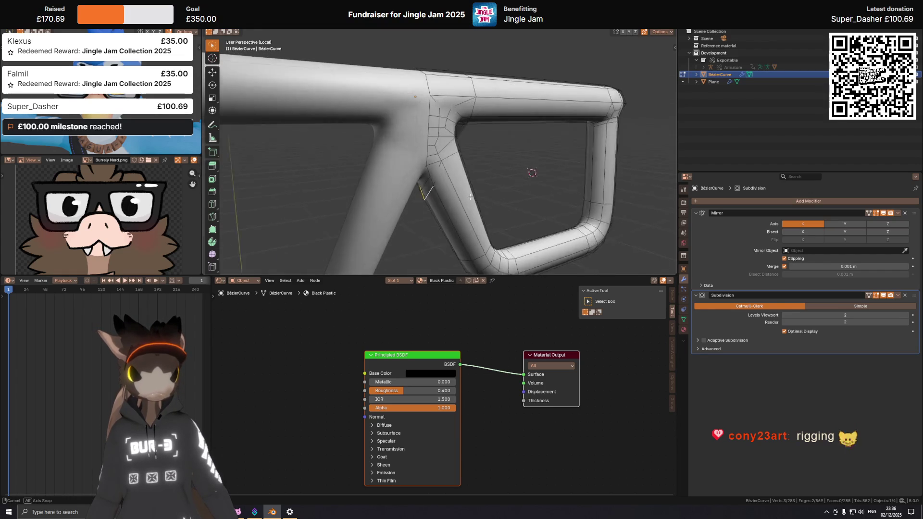
pyautogui.press('g')
pyautogui.press('g')
pyautogui.click(396, 44)
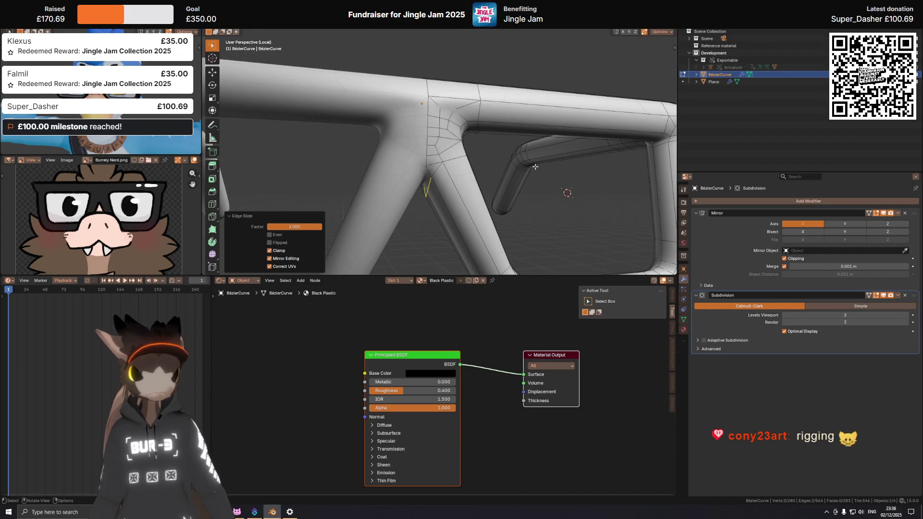
pyautogui.moveTo(397, 45)
pyautogui.mouseDown(button='middle')
pyautogui.moveTo(449, 170)
pyautogui.moveTo(487, 157)
pyautogui.moveTo(433, 155)
pyautogui.moveTo(478, 139)
pyautogui.moveTo(514, 157)
pyautogui.mouseUp(button='middle')
pyautogui.scroll(3, 449, 170)
pyautogui.scroll(2, 448, 169)
# Step: Isolate the glasses in a front view and set up a new loop cut across the bridge arm
pyautogui.press('Tab')
pyautogui.scroll(-4, 420, 154)
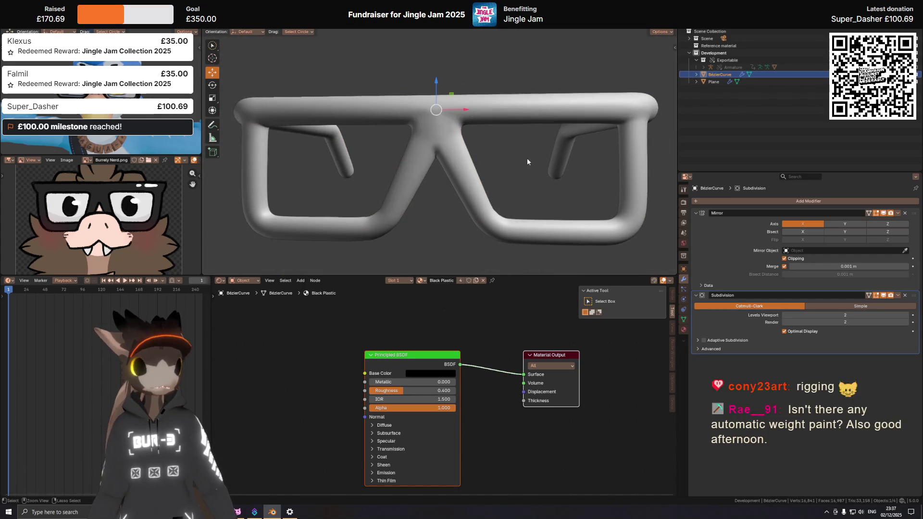
pyautogui.scroll(-3, 434, 163)
pyautogui.press('shift')
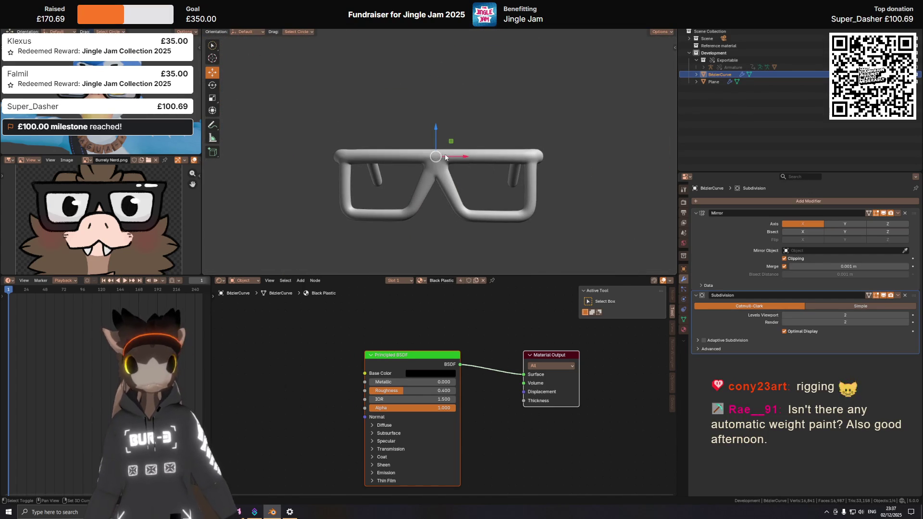
pyautogui.click(442, 156)
pyautogui.press('KP_1')
pyautogui.press('KP_Divide')
pyautogui.press('Tab')
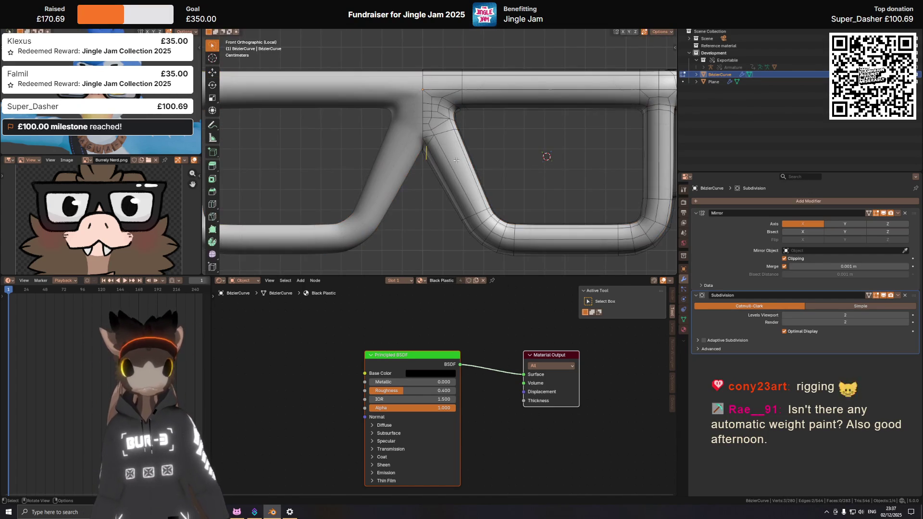
pyautogui.hotkey('ctrl', 'r')
pyautogui.click(459, 162)
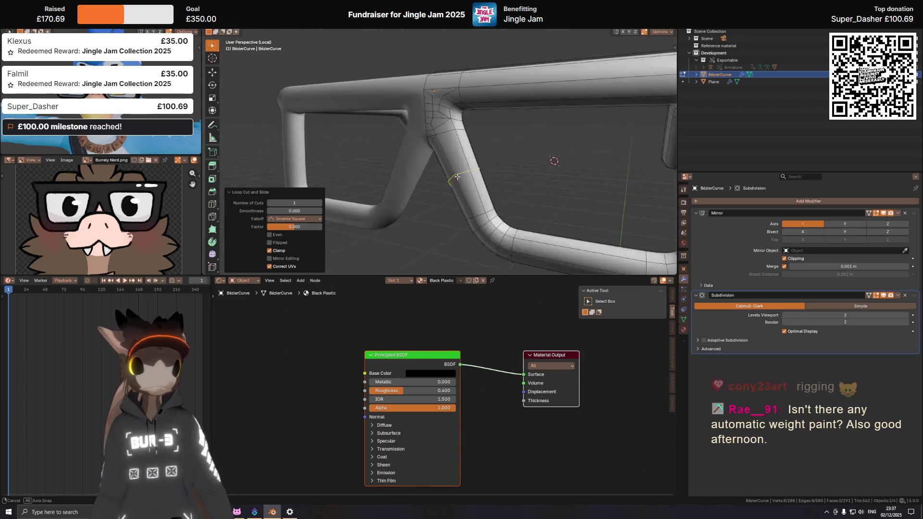
# Step: Shift the selected arm edges along X in front view and nudge them into place
pyautogui.moveTo(487, 173); pyautogui.dragTo(481, 169, button='middle')
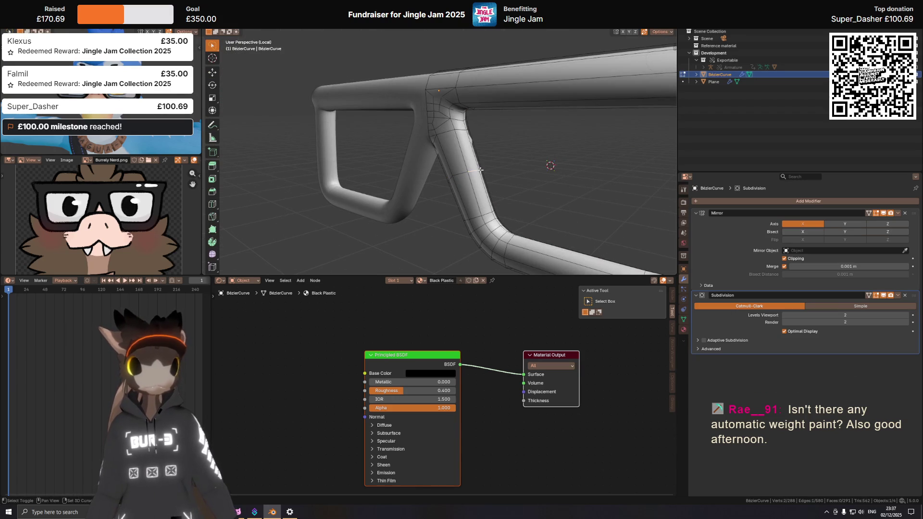
pyautogui.press('KP_1')
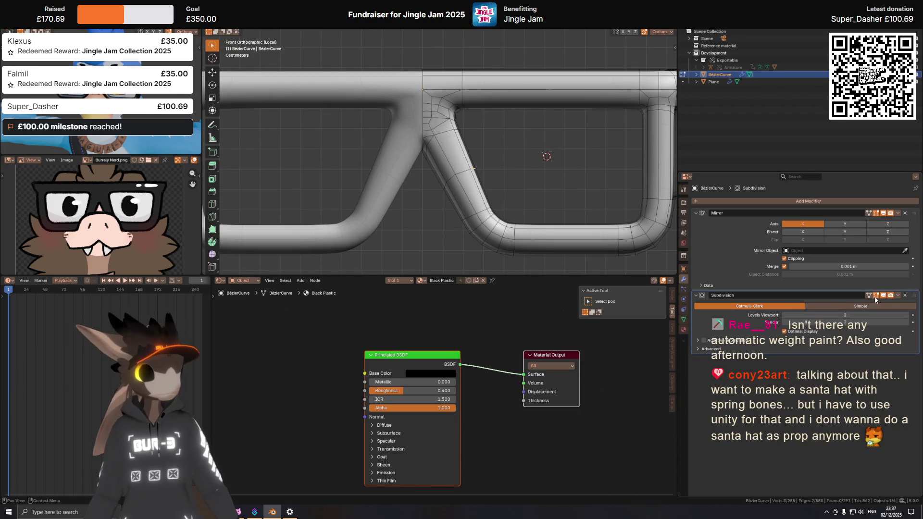
pyautogui.press('g')
pyautogui.press('x')
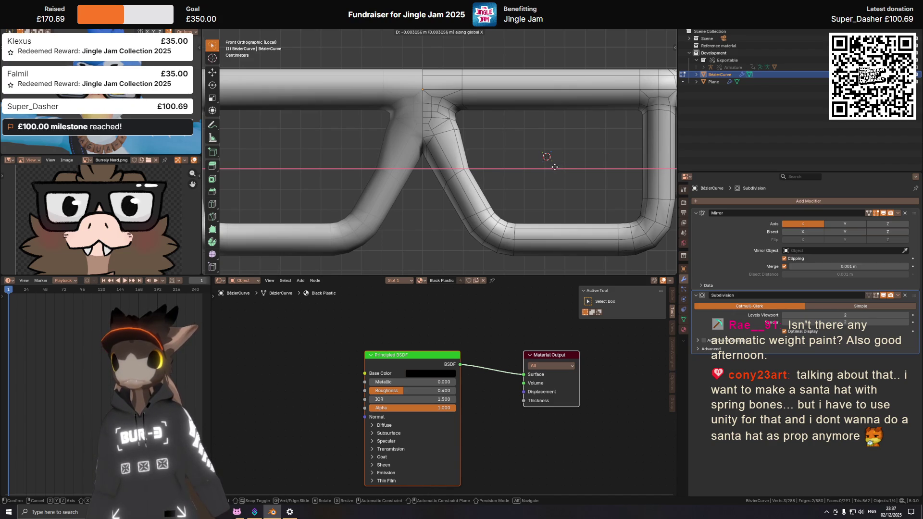
pyautogui.click(554, 167)
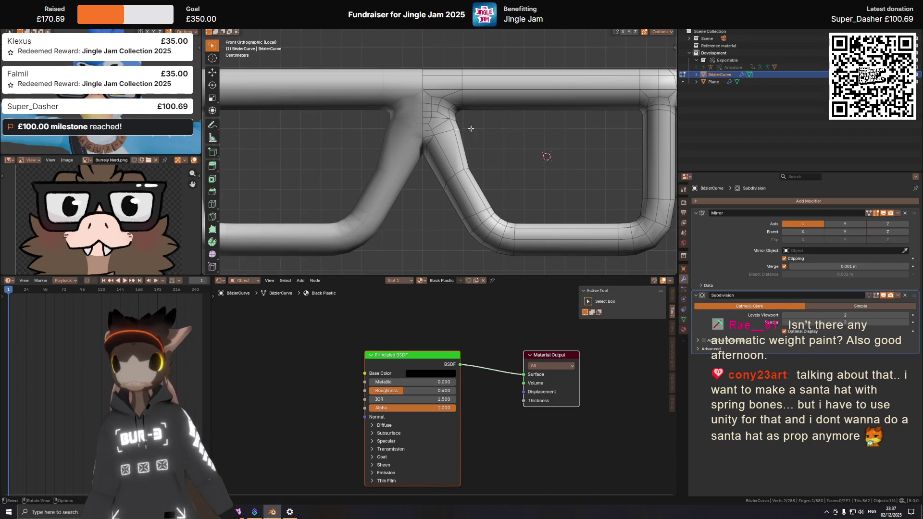
pyautogui.moveTo(458, 132); pyautogui.dragTo(430, 133, button='middle')
pyautogui.press('KP_1')
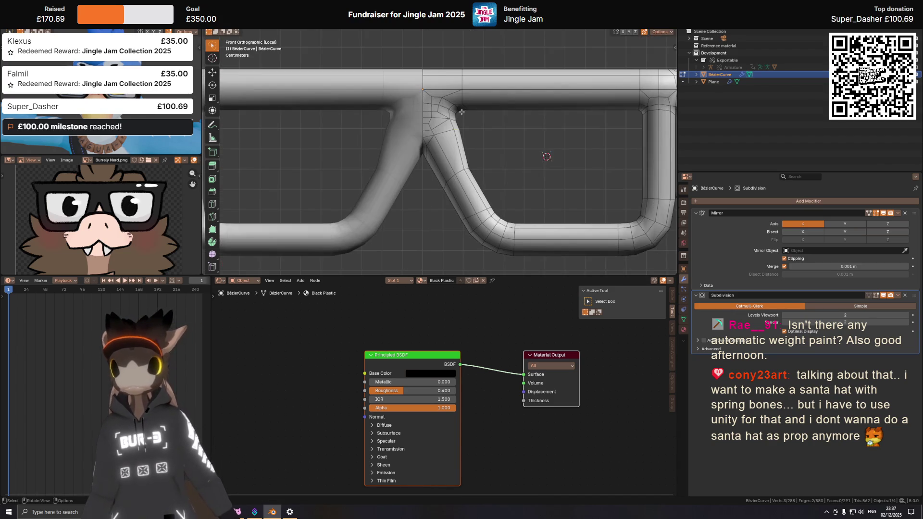
pyautogui.press('g')
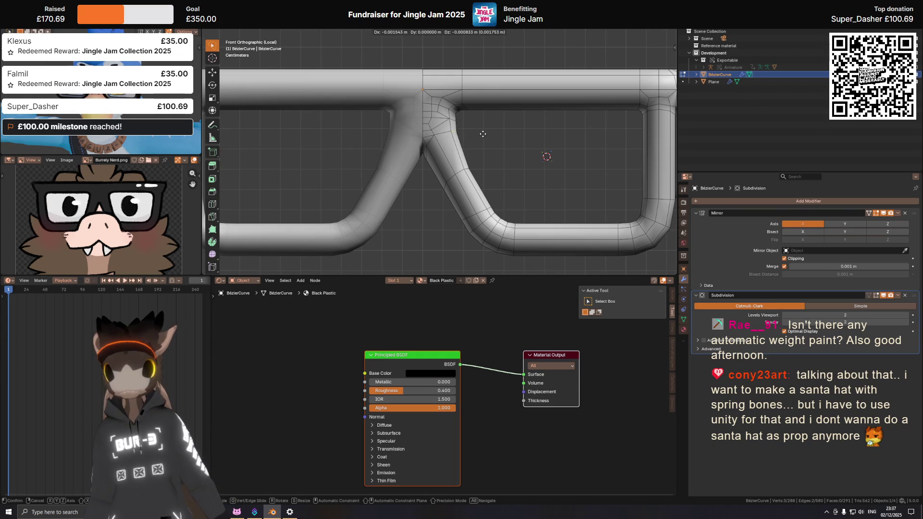
pyautogui.click(482, 133)
pyautogui.scroll(2, 481, 134)
# Step: Select a bridge edge and move it along X for cleaner rim topology
pyautogui.moveTo(455, 119); pyautogui.dragTo(465, 149, button='middle')
pyautogui.scroll(3, 460, 132)
pyautogui.scroll(-2, 460, 131)
pyautogui.click(464, 148)
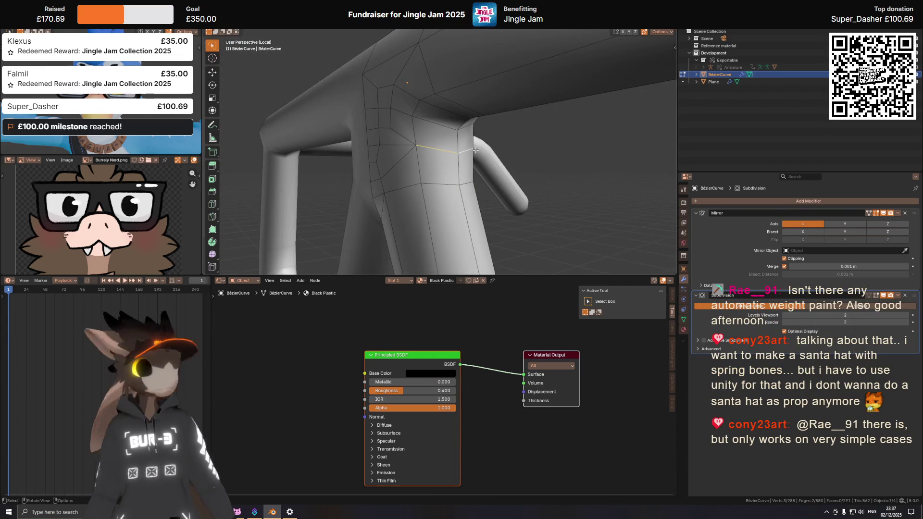
pyautogui.press('KP_1')
pyautogui.press('g')
pyautogui.press('x')
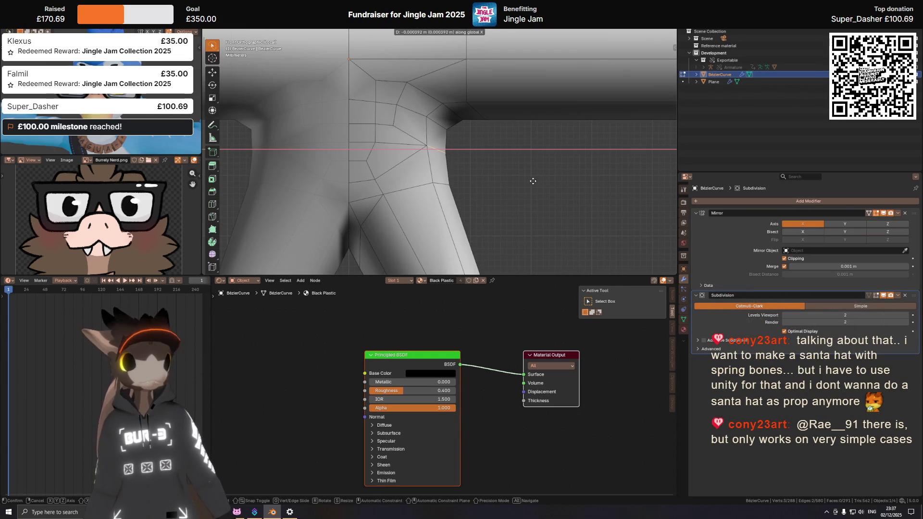
pyautogui.click(529, 181)
# Step: Check the smoothed frame in Object Mode and return to editing the bridge junction
pyautogui.press('Tab')
pyautogui.scroll(-3, 434, 167)
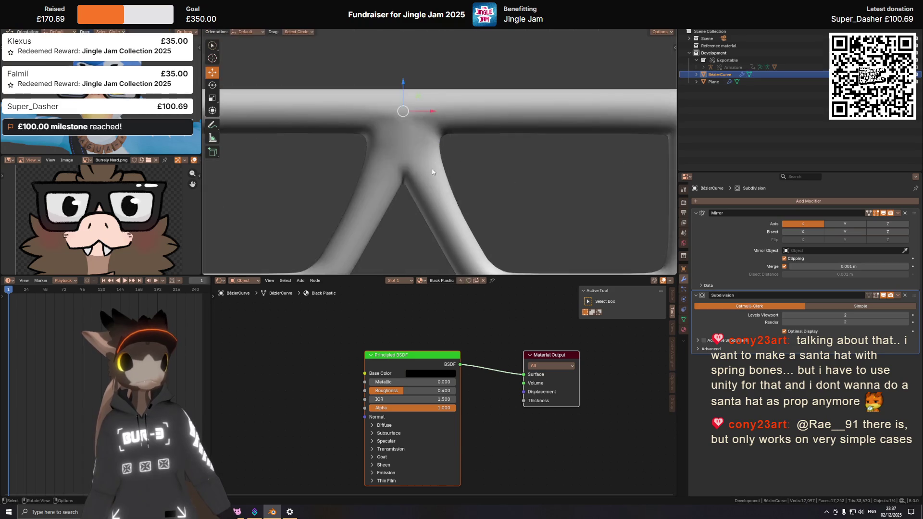
pyautogui.scroll(-3, 433, 167)
pyautogui.scroll(-2, 433, 167)
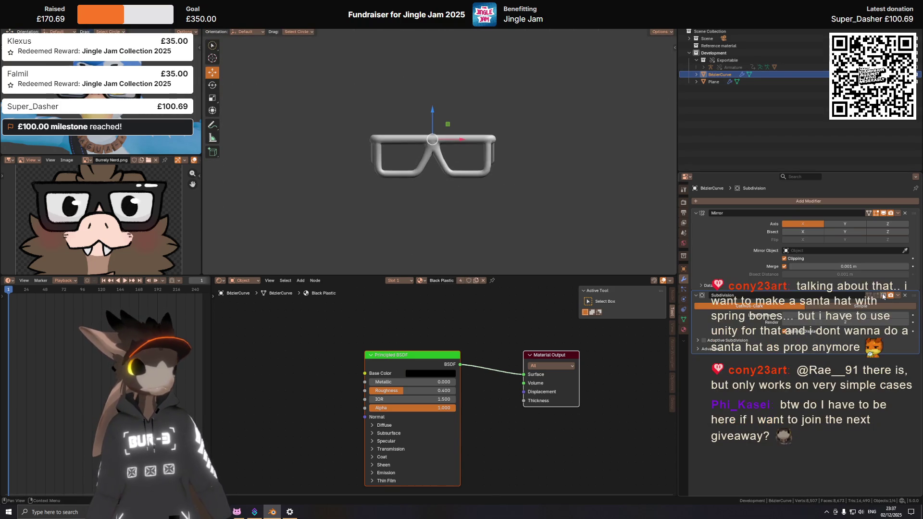
pyautogui.moveTo(532, 148); pyautogui.dragTo(514, 138, button='middle')
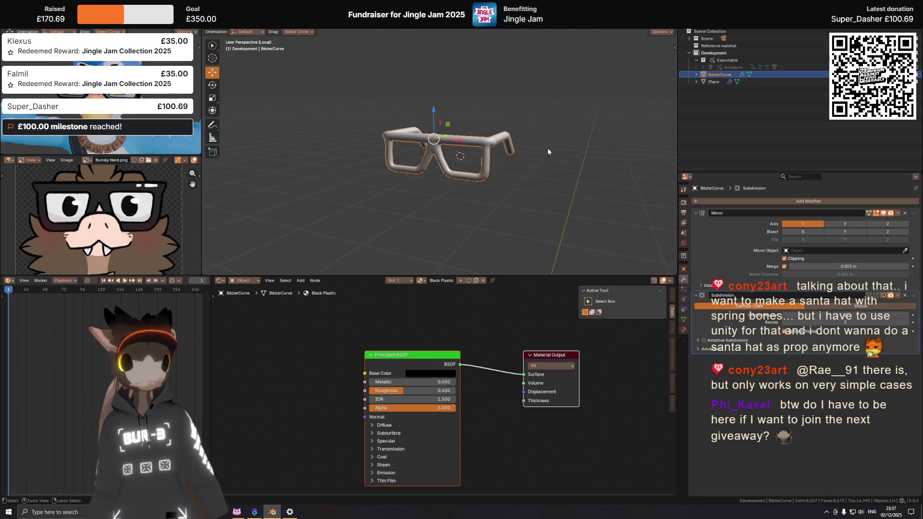
pyautogui.scroll(6, 436, 153)
pyautogui.scroll(3, 443, 157)
pyautogui.press('Tab')
pyautogui.moveTo(426, 185); pyautogui.dragTo(441, 200, button='middle')
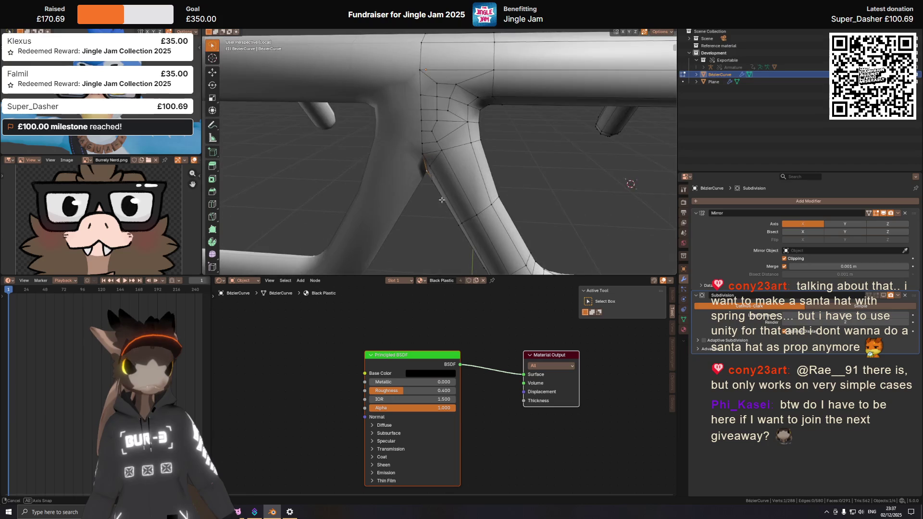
# Step: Drop the leg junction vertices slightly along the Z axis
pyautogui.moveTo(425, 164)
pyautogui.mouseDown(button='middle')
pyautogui.moveTo(454, 152)
pyautogui.moveTo(509, 200)
pyautogui.mouseUp(button='middle')
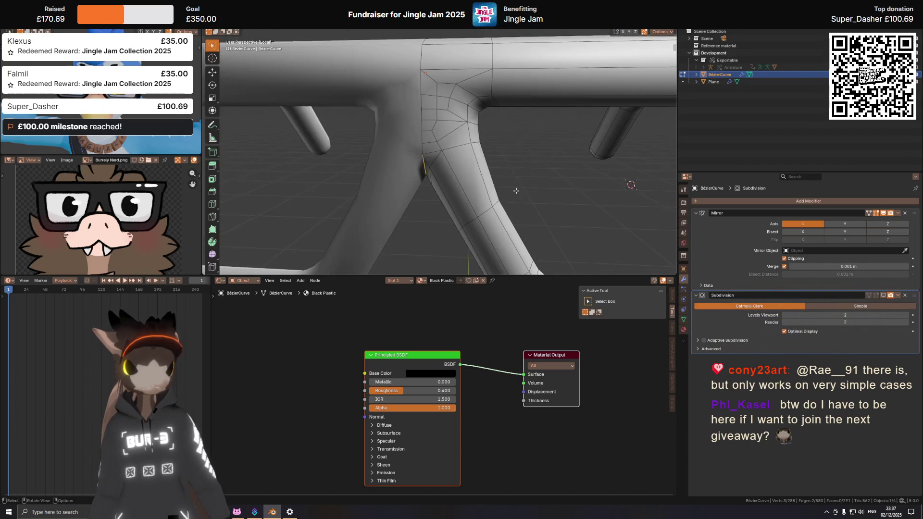
pyautogui.press('g')
pyautogui.press('z')
pyautogui.click(508, 211)
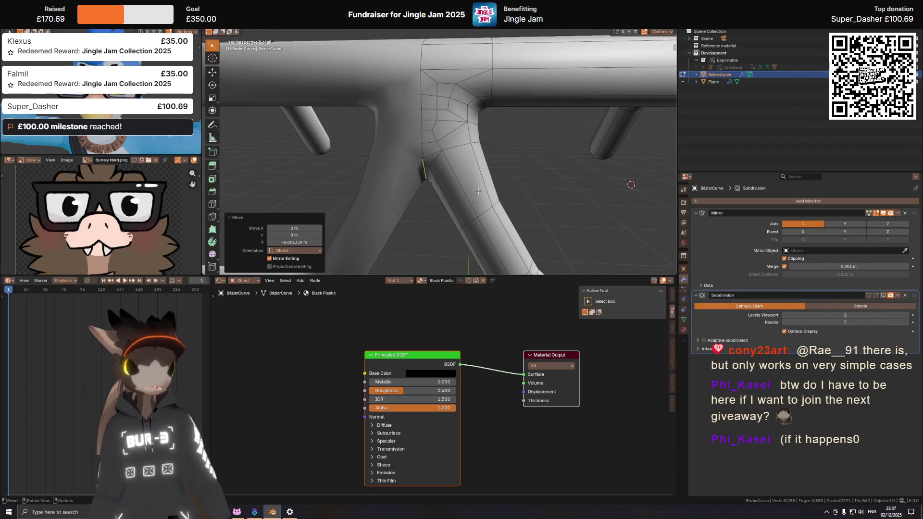
pyautogui.scroll(3, 509, 210)
# Step: Narrow the leg junction vertices by scaling them along Y
pyautogui.moveTo(509, 211)
pyautogui.mouseDown(button='middle')
pyautogui.moveTo(423, 134)
pyautogui.moveTo(563, 110)
pyautogui.moveTo(575, 126)
pyautogui.mouseUp(button='middle')
pyautogui.click(423, 135)
pyautogui.hotkey('alt', 'a')
pyautogui.press('s')
pyautogui.press('y')
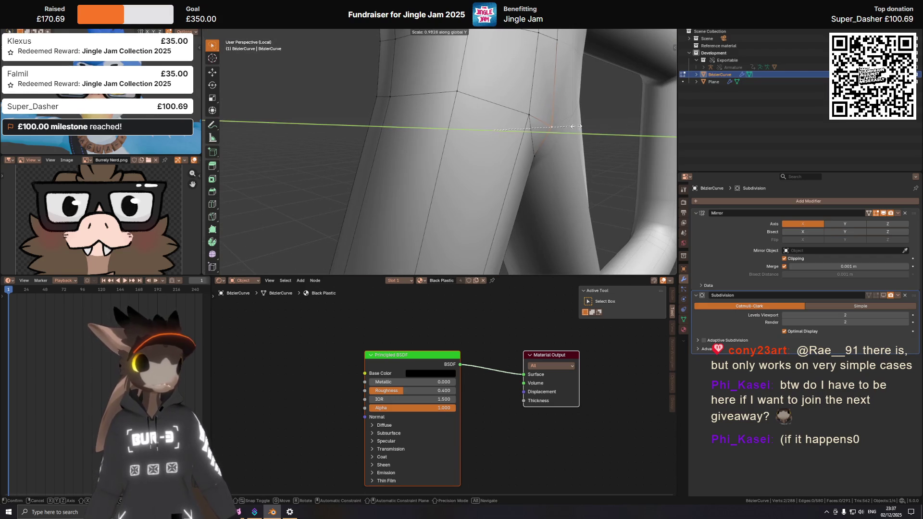
pyautogui.click(569, 127)
pyautogui.scroll(-5, 570, 126)
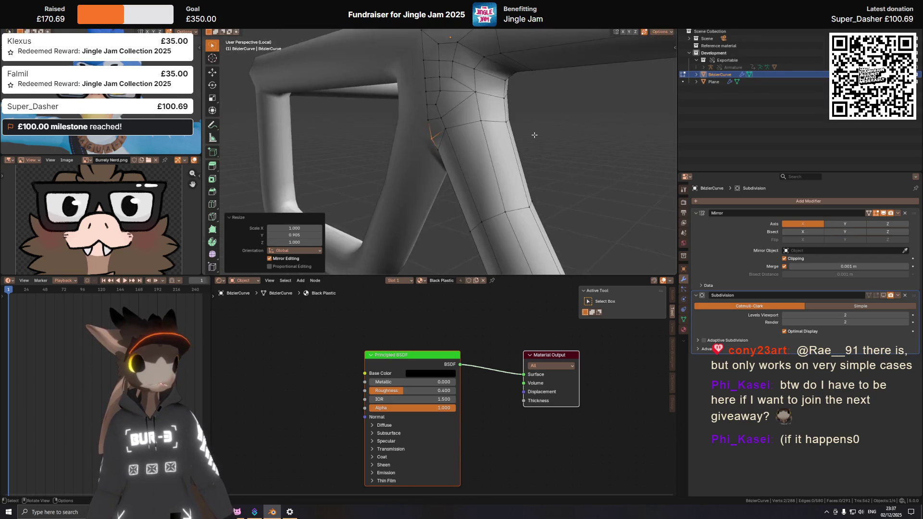
# Step: Switch back to Object Mode and frame the whole glasses in view
pyautogui.moveTo(569, 126); pyautogui.dragTo(532, 158, button='middle')
pyautogui.hotkey('ctrl', 'Tab')
pyautogui.click(469, 140)
pyautogui.press('KP_Divide')
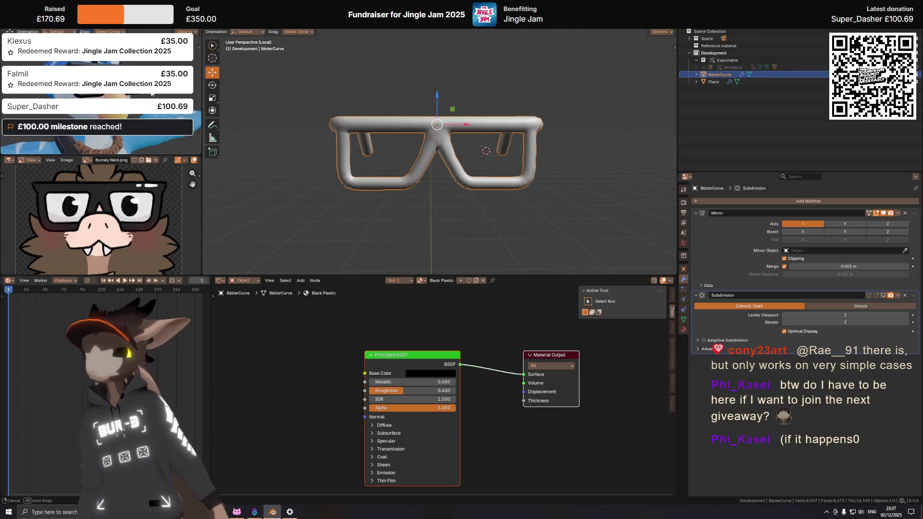
# Step: Save the glasses as Nerd Glasses.blend
pyautogui.moveTo(437, 152); pyautogui.dragTo(436, 151, button='middle')
pyautogui.hotkey('ctrl', 's')
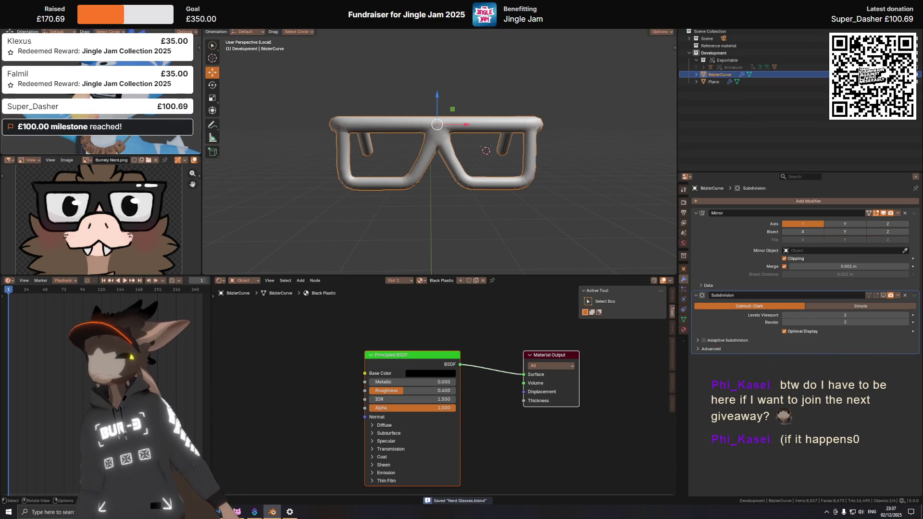
pyautogui.moveTo(462, 154); pyautogui.dragTo(484, 152, button='middle')
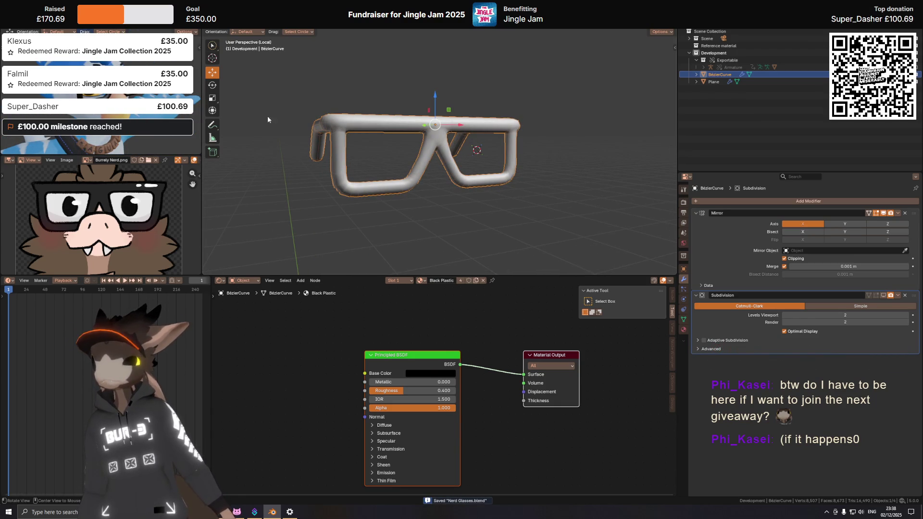
pyautogui.scroll(3, 472, 155)
pyautogui.scroll(5, 472, 154)
# Step: Inspect the frame mesh from several angles, then bring up the Add list for a new object
pyautogui.press('Tab')
pyautogui.moveTo(472, 154)
pyautogui.mouseDown(button='middle')
pyautogui.moveTo(463, 155)
pyautogui.moveTo(499, 172)
pyautogui.mouseUp(button='middle')
pyautogui.scroll(-5, 463, 155)
pyautogui.scroll(3, 491, 128)
pyautogui.scroll(2, 491, 128)
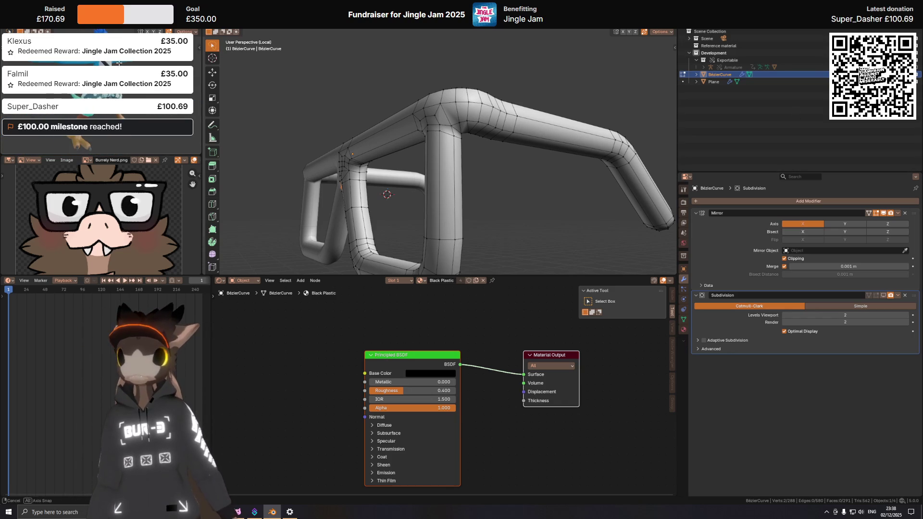
pyautogui.press('Tab')
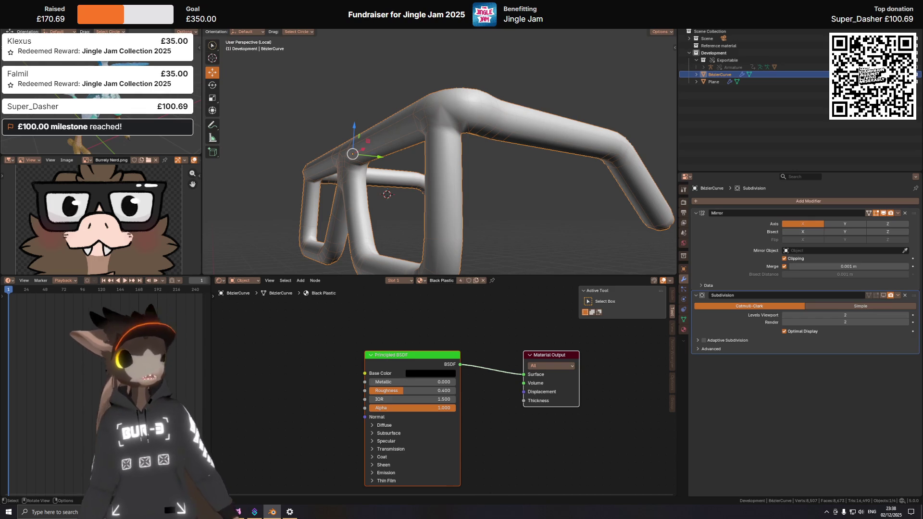
pyautogui.moveTo(476, 101)
pyautogui.mouseDown(button='middle')
pyautogui.moveTo(495, 92)
pyautogui.moveTo(571, 139)
pyautogui.mouseUp(button='middle')
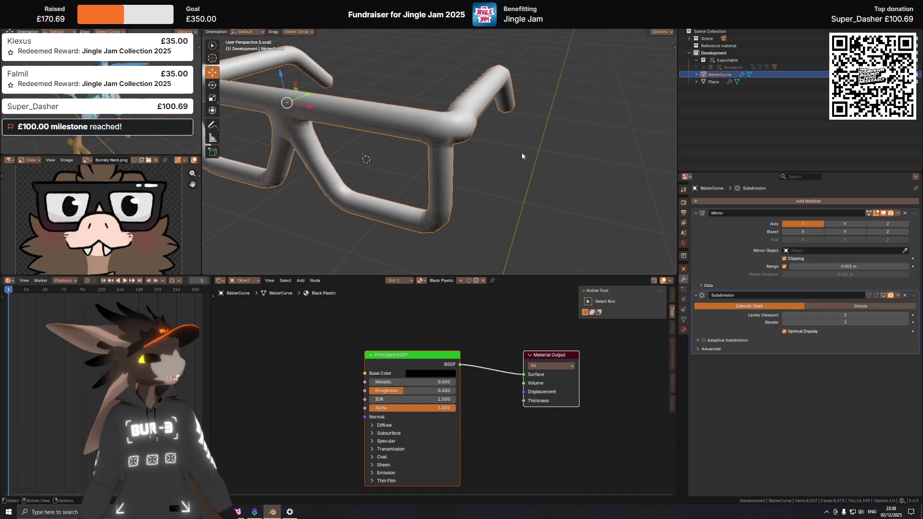
pyautogui.moveTo(516, 125)
pyautogui.mouseDown(button='middle')
pyautogui.moveTo(559, 162)
pyautogui.moveTo(454, 188)
pyautogui.moveTo(505, 138)
pyautogui.mouseUp(button='middle')
pyautogui.hotkey('shift', 'a')
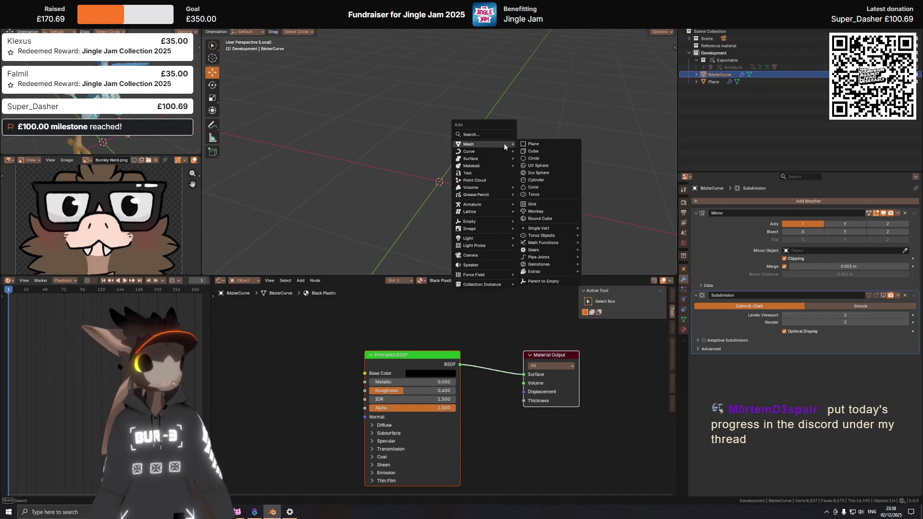
# Step: Add a cylinder mesh at the origin with 16 vertices
pyautogui.click(537, 180)
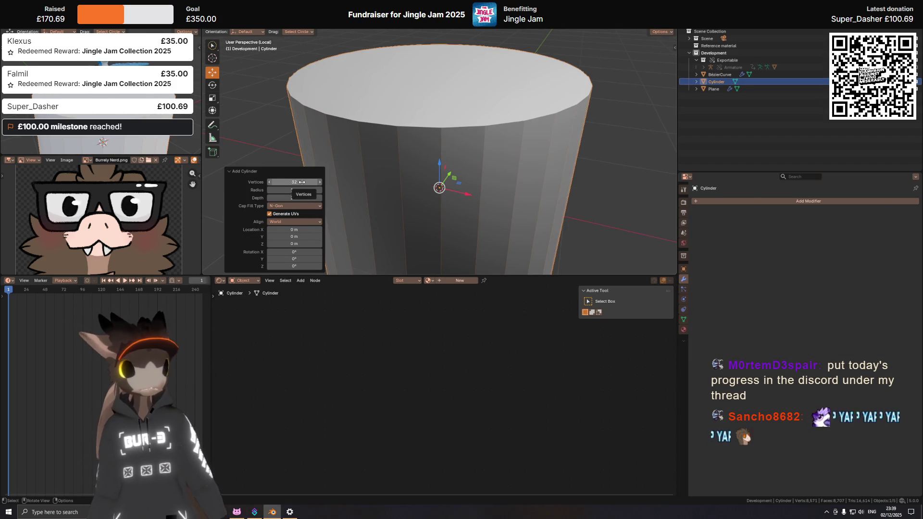
pyautogui.click(302, 182)
pyautogui.write('16')
pyautogui.press('Return')
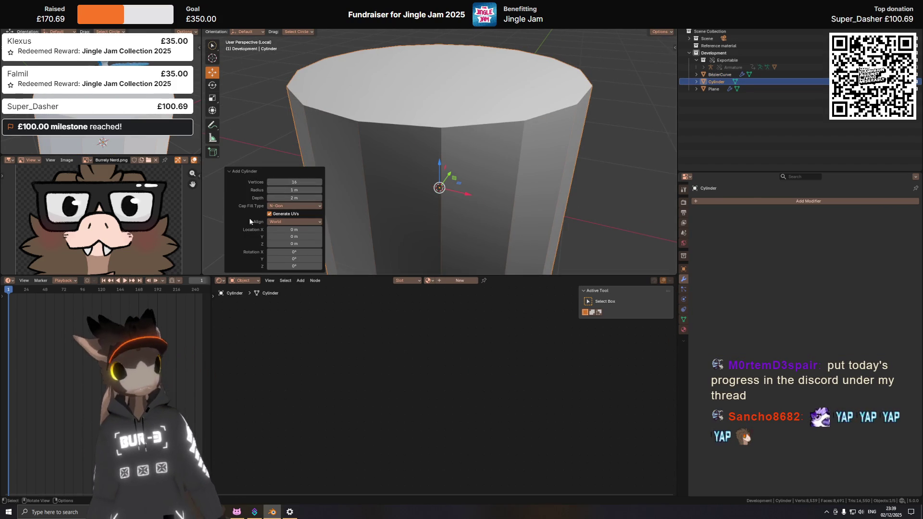
# Step: Shrink the cylinder to about 0.064 scale and stretch it 1.2 times along Z
pyautogui.press('s')
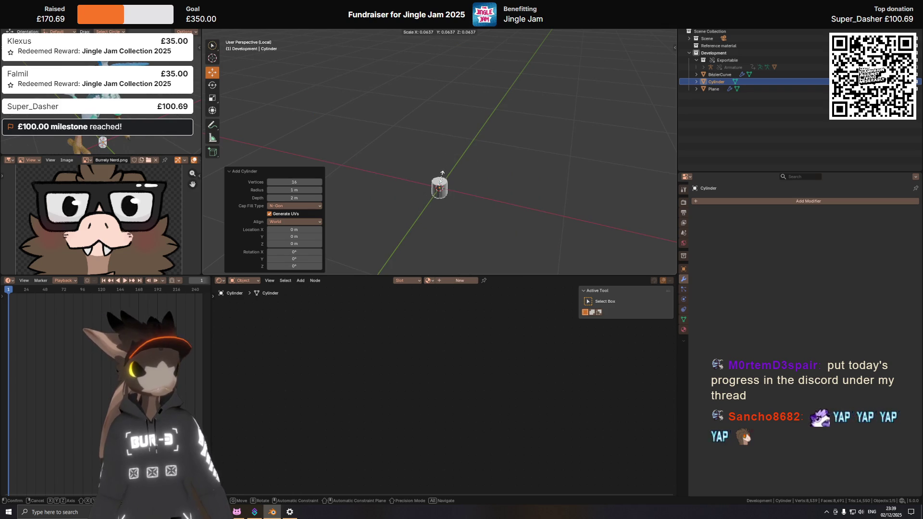
pyautogui.click(442, 173)
pyautogui.press('s')
pyautogui.press('z')
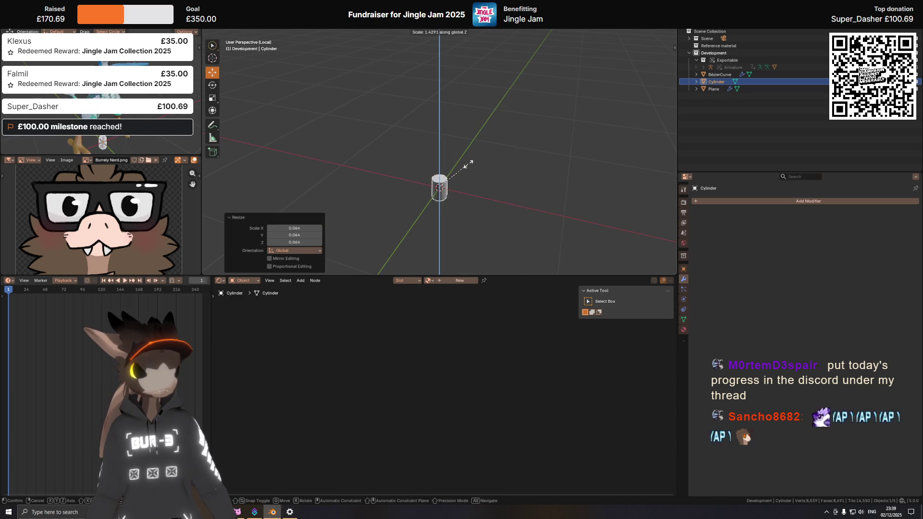
pyautogui.write('1.2')
pyautogui.press('Return')
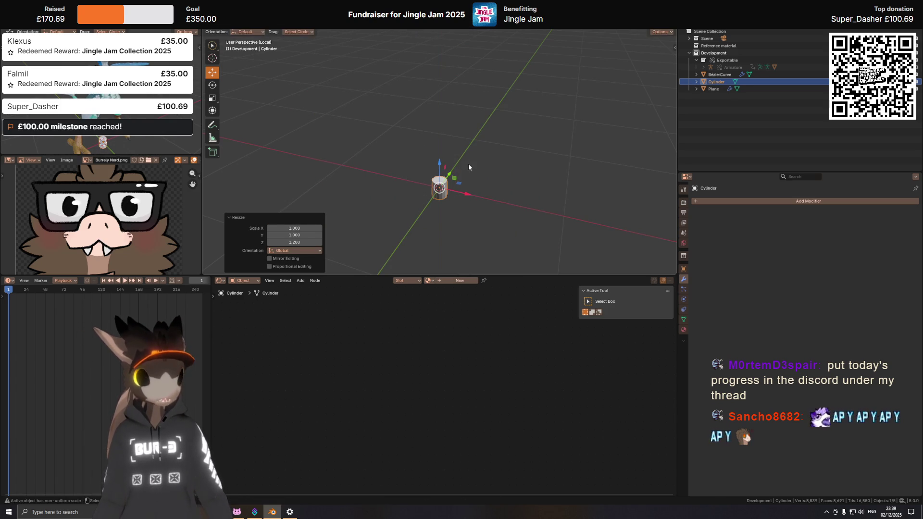
pyautogui.moveTo(463, 192); pyautogui.dragTo(463, 178, button='middle')
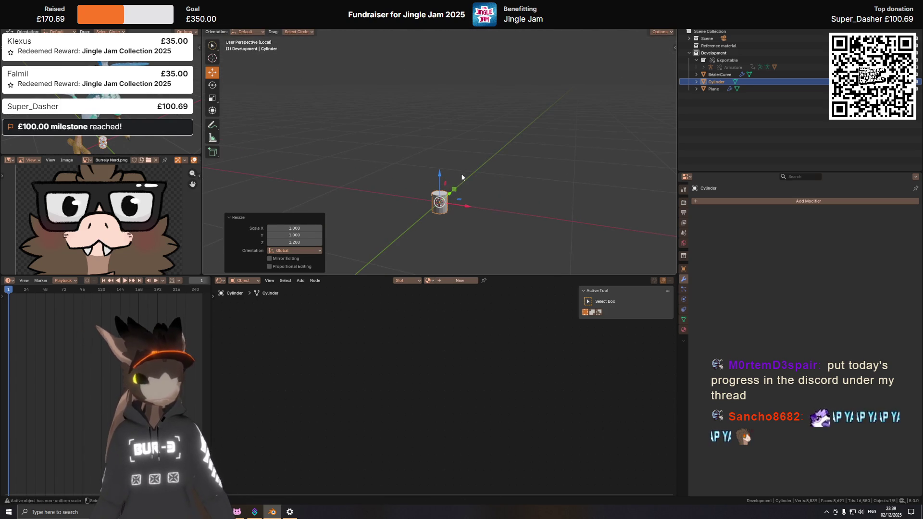
pyautogui.press('n')
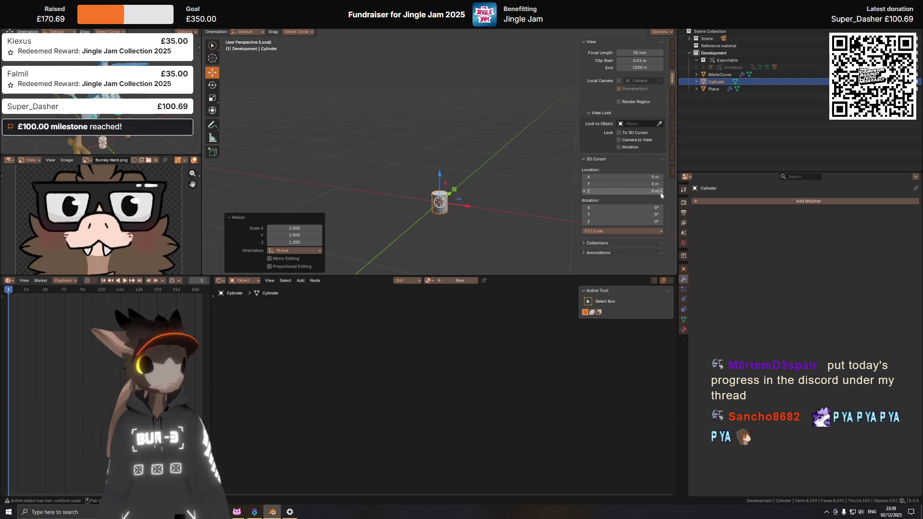
# Step: Check the cylinder's dimensions in the Item panel and undo a trial Z-axis raise
pyautogui.moveTo(526, 192); pyautogui.dragTo(514, 167, button='middle')
pyautogui.click(672, 45)
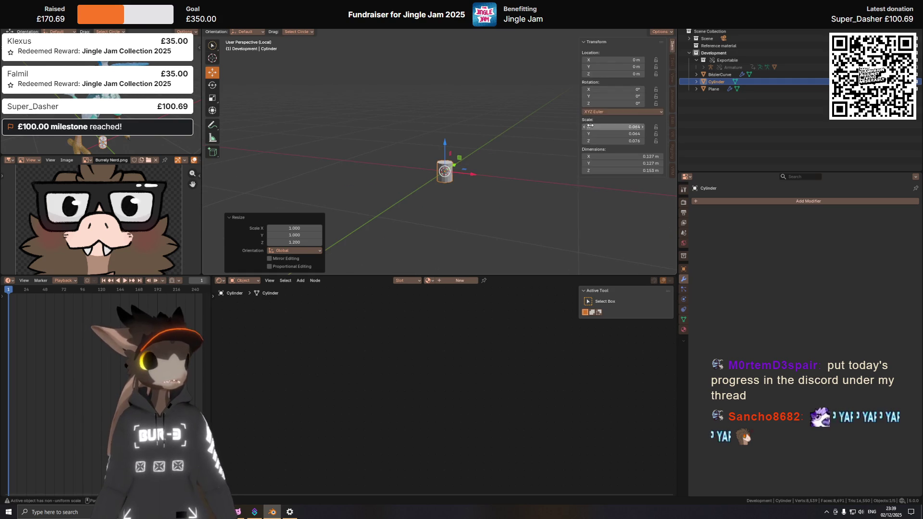
pyautogui.click(639, 156)
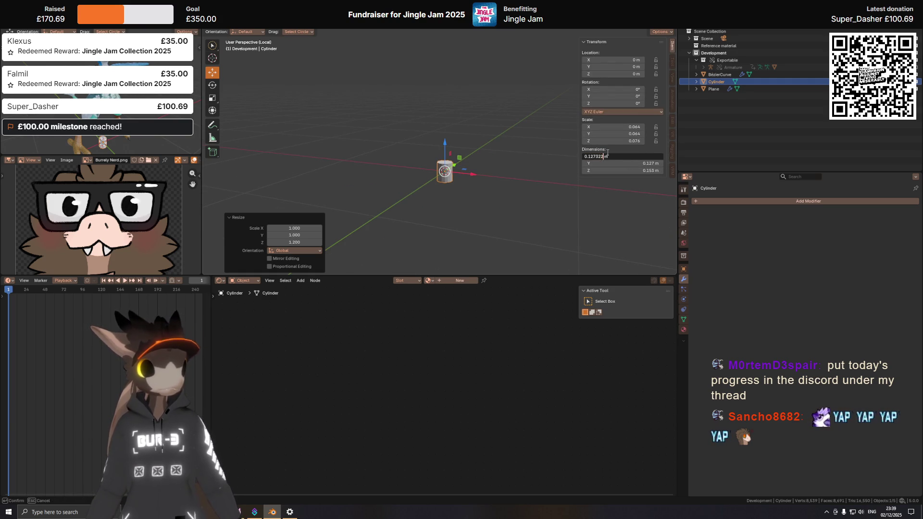
pyautogui.write('/2')
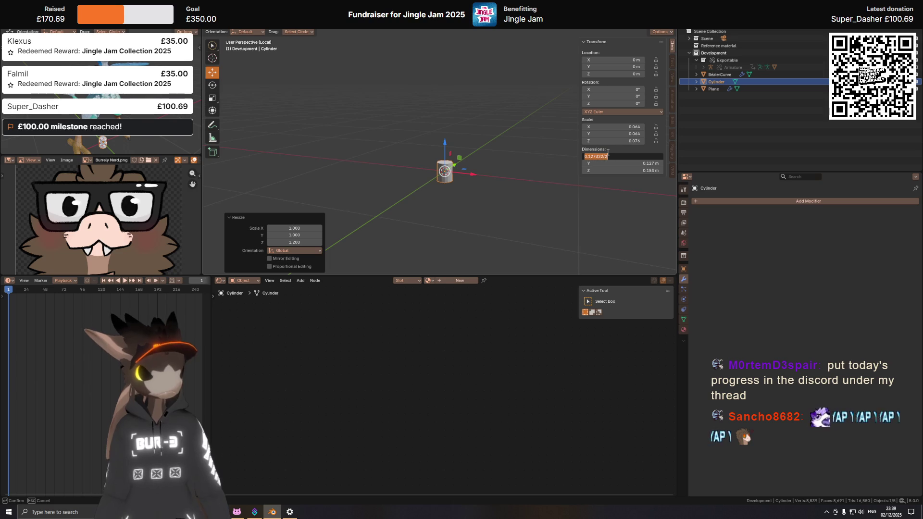
pyautogui.press('Escape')
pyautogui.press('g')
pyautogui.press('z')
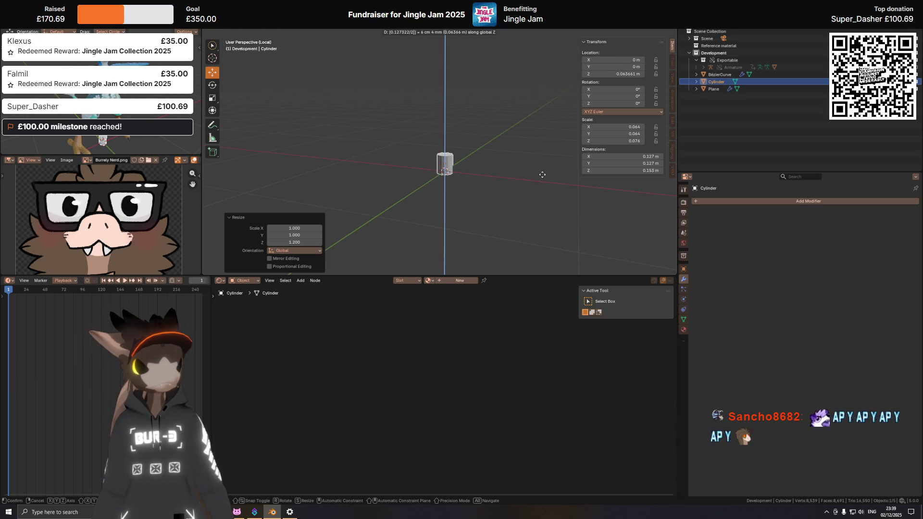
pyautogui.click(541, 174)
pyautogui.press('KP_Decimal')
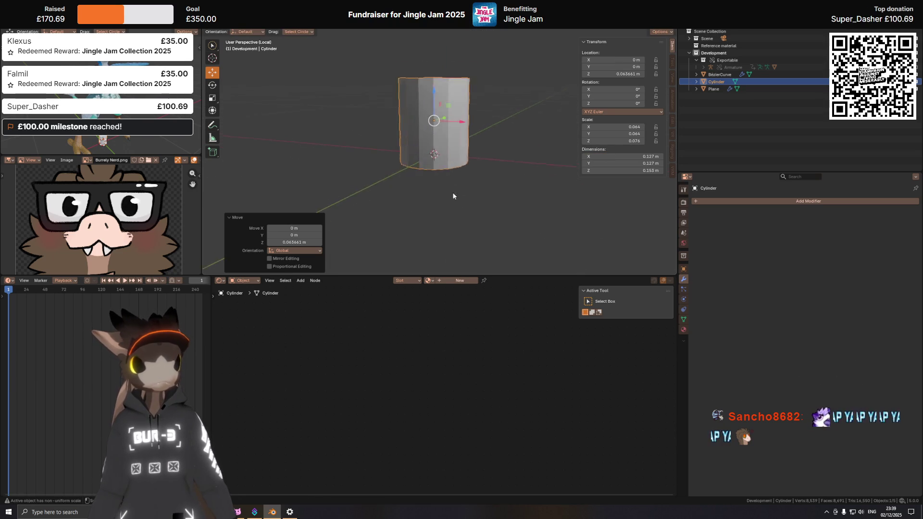
pyautogui.hotkey('ctrl', 'z')
# Step: Set the cylinder's origin to the 3D cursor and its Z location to 0 so it rests on the grid
pyautogui.moveTo(444, 170)
pyautogui.mouseDown(button='middle')
pyautogui.moveTo(497, 118)
pyautogui.moveTo(500, 143)
pyautogui.mouseUp(button='middle')
pyautogui.hotkey('ctrl', 'alt', 'shift', 'c')
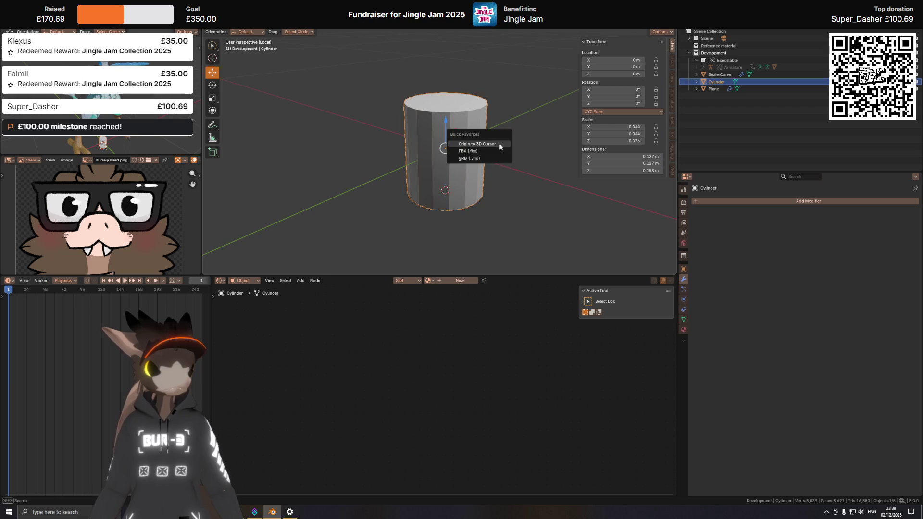
pyautogui.click(498, 148)
pyautogui.click(602, 75)
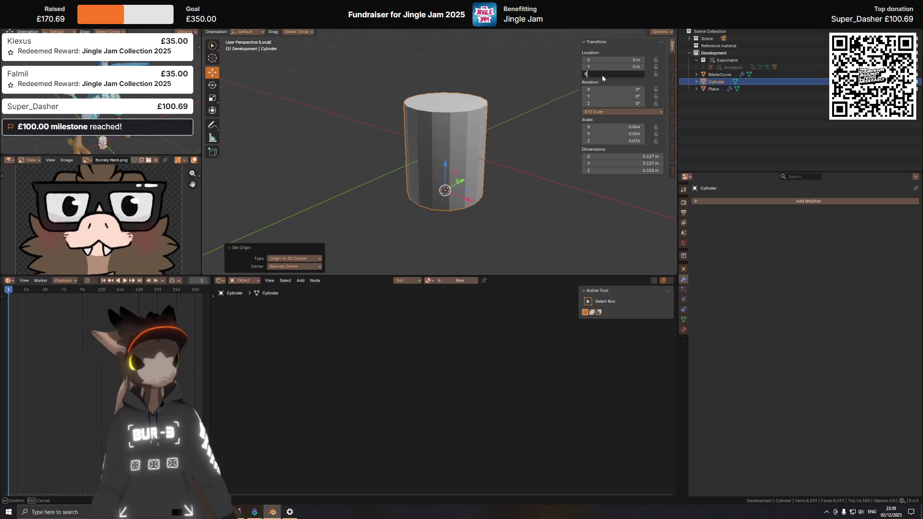
pyautogui.press('Return')
pyautogui.scroll(-3, 492, 85)
# Step: Inset the cylinder's top face, leaving a thin outer rim
pyautogui.moveTo(492, 85); pyautogui.dragTo(445, 155, button='middle')
pyautogui.moveTo(525, 136)
pyautogui.mouseDown(button='middle')
pyautogui.moveTo(499, 105)
pyautogui.moveTo(439, 119)
pyautogui.mouseUp(button='middle')
pyautogui.press('Tab')
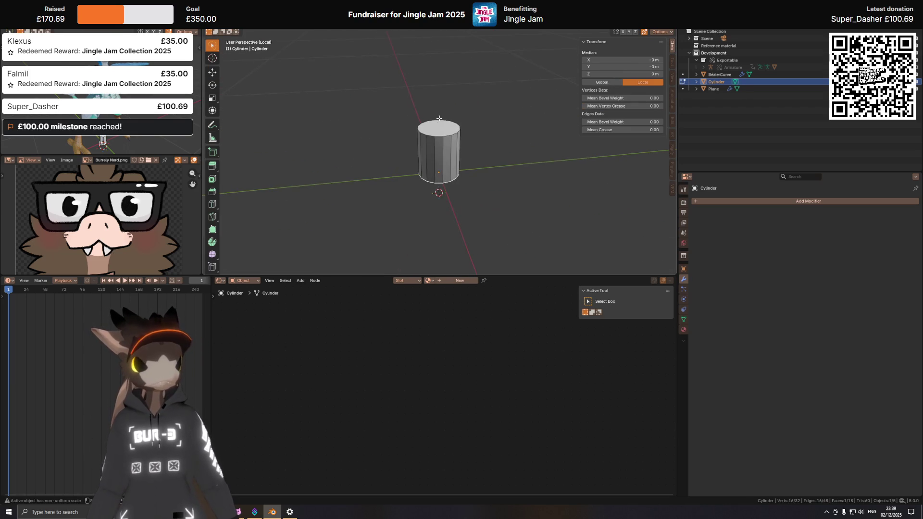
pyautogui.scroll(3, 441, 125)
pyautogui.press('i')
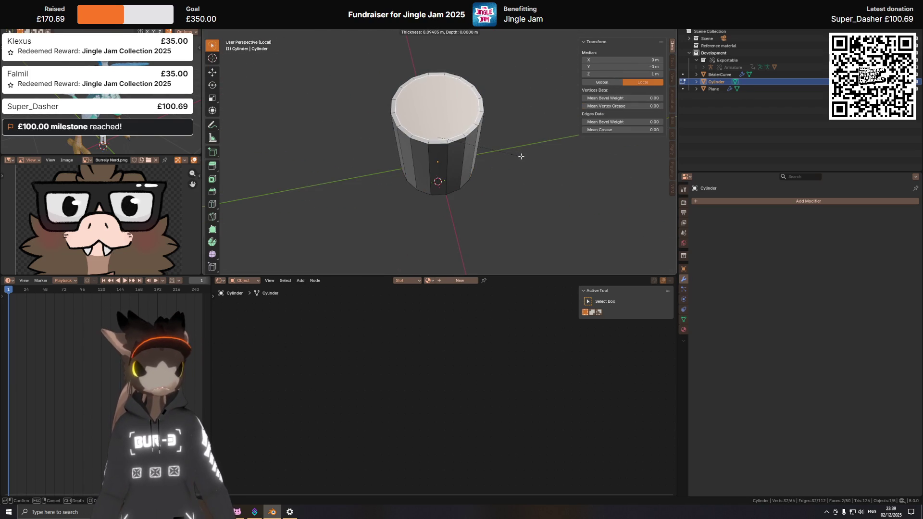
pyautogui.click(520, 155)
pyautogui.moveTo(519, 154); pyautogui.dragTo(450, 120, button='middle')
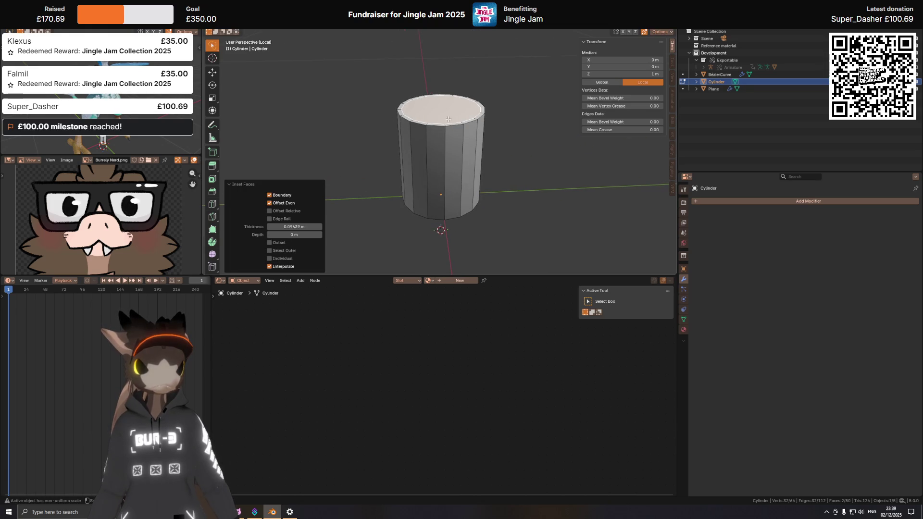